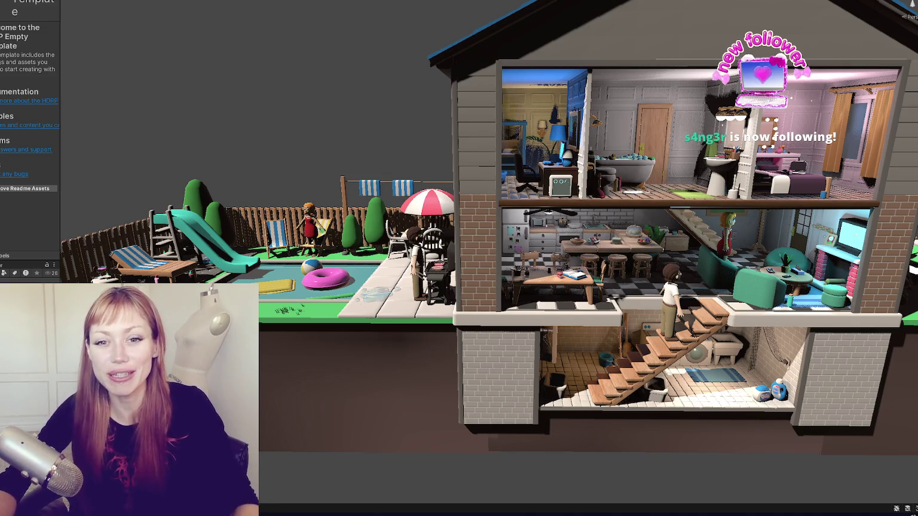
# - Widen the Inspector panel holding the template notes and frame the cutaway house in view
pyautogui.moveTo(60, 126); pyautogui.dragTo(182, 124)
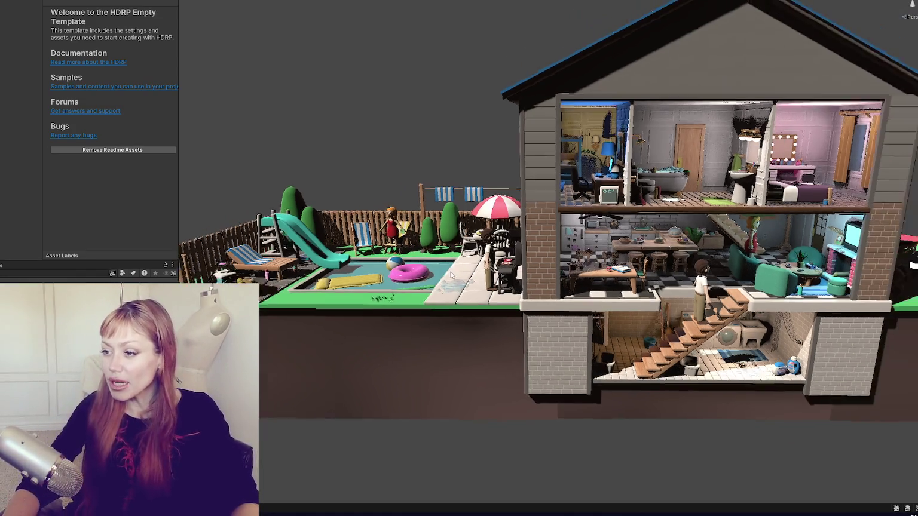
pyautogui.scroll(-2, 194, 187)
pyautogui.scroll(5, 488, 219)
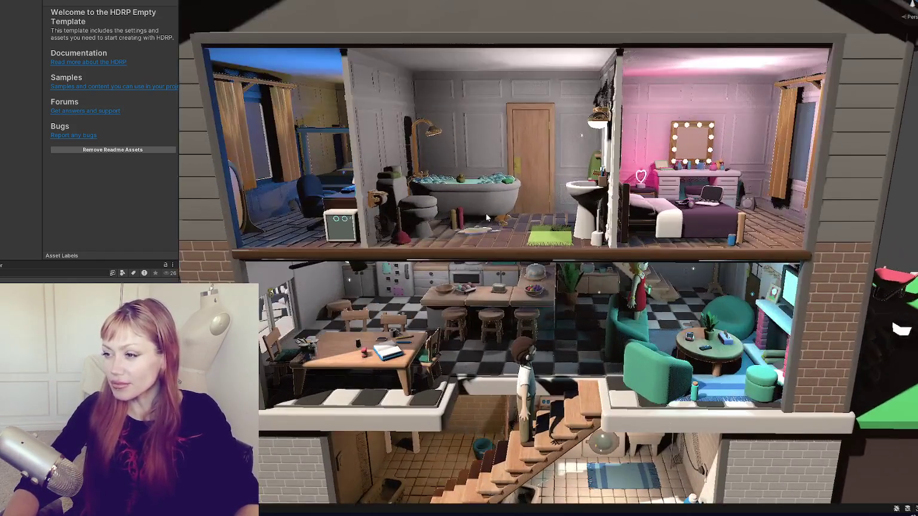
pyautogui.moveTo(487, 219)
pyautogui.mouseDown()
pyautogui.moveTo(371, 217)
pyautogui.moveTo(488, 212)
pyautogui.moveTo(588, 182)
pyautogui.moveTo(574, 200)
pyautogui.moveTo(633, 197)
pyautogui.moveTo(562, 199)
pyautogui.mouseUp()
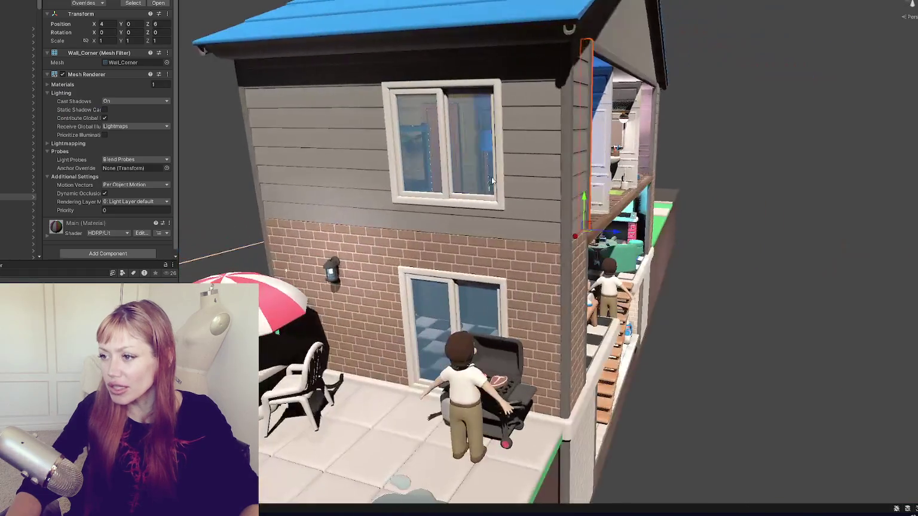
# - Inspect an exterior wall, the roof gable and the right brick wall of the house
pyautogui.click(530, 200)
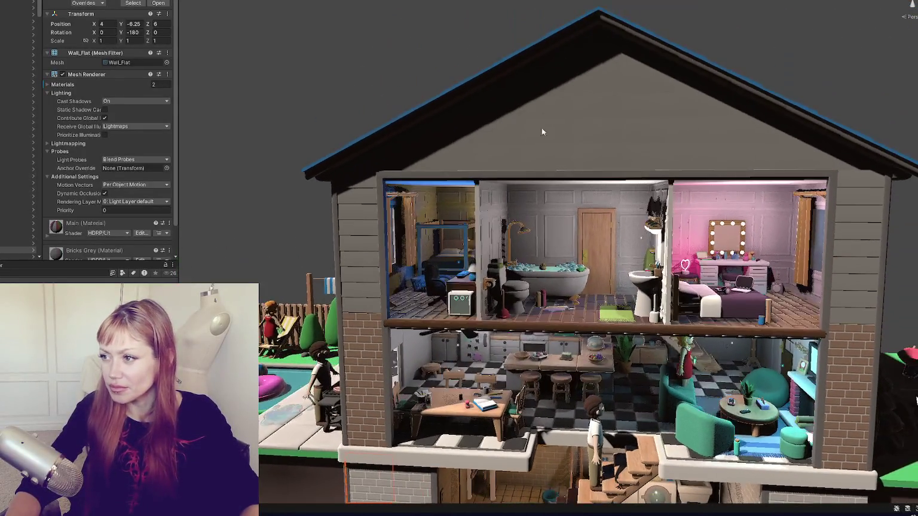
pyautogui.click(541, 128)
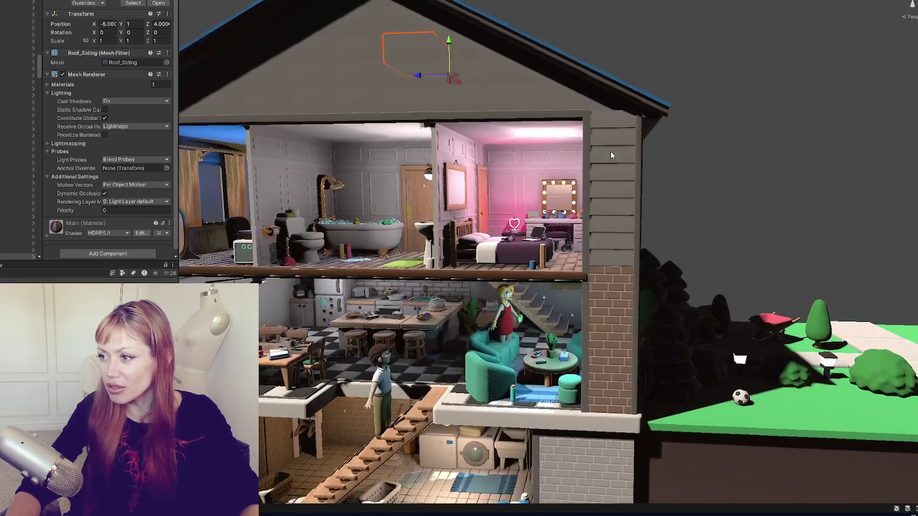
pyautogui.click(611, 151)
pyautogui.scroll(-3, 641, 135)
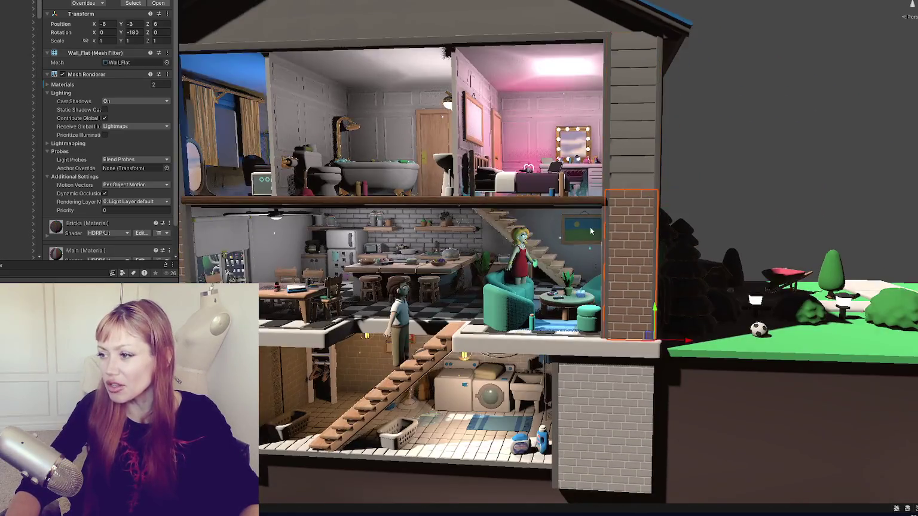
# - Select the lower flat basement wall to show its lighting settings, viewing the front cutaway
pyautogui.click(645, 394)
pyautogui.moveTo(699, 381)
pyautogui.mouseDown()
pyautogui.moveTo(548, 336)
pyautogui.moveTo(717, 292)
pyautogui.moveTo(619, 276)
pyautogui.moveTo(734, 205)
pyautogui.moveTo(778, 197)
pyautogui.moveTo(684, 217)
pyautogui.moveTo(412, 158)
pyautogui.moveTo(556, 208)
pyautogui.moveTo(473, 175)
pyautogui.mouseUp()
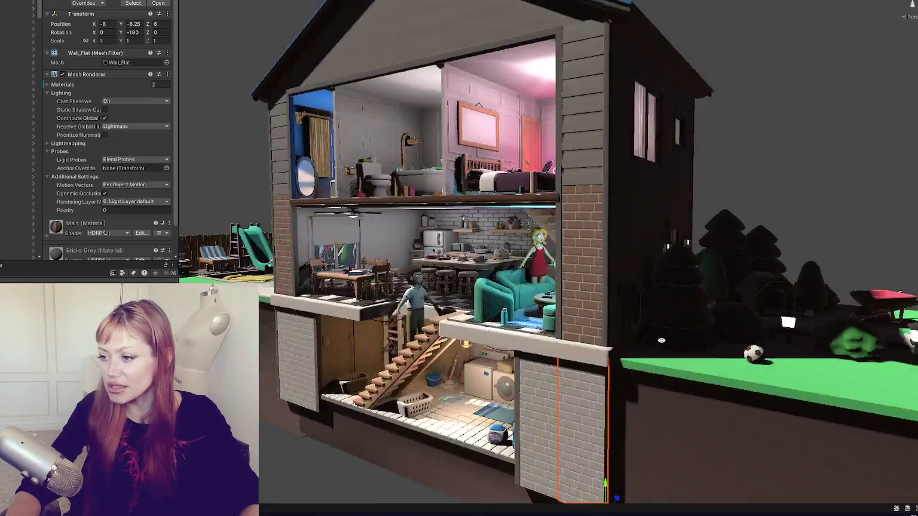
pyautogui.scroll(5, 566, 139)
pyautogui.scroll(-5, 566, 139)
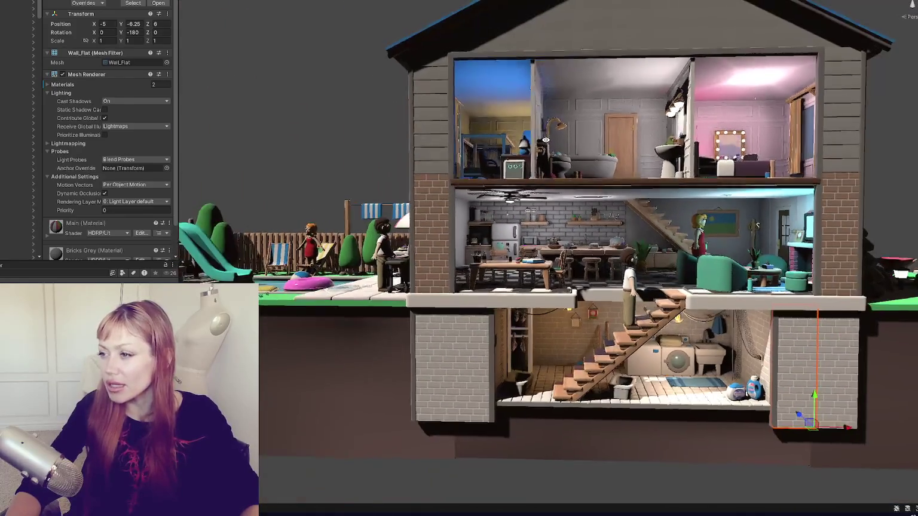
pyautogui.scroll(8, 347, 129)
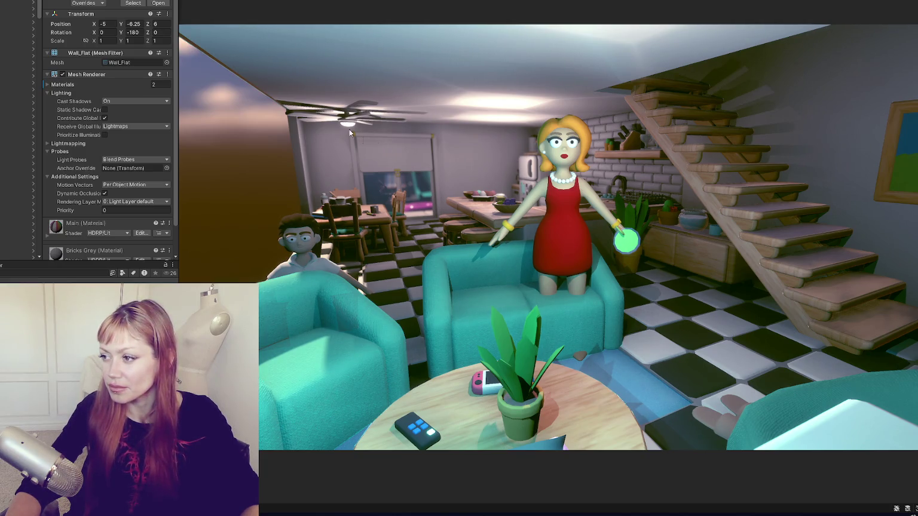
pyautogui.scroll(-5, 548, 239)
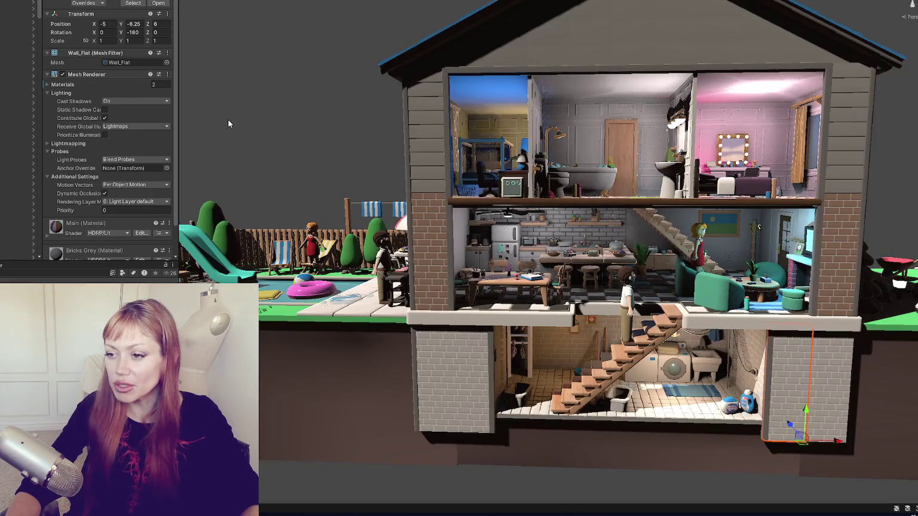
pyautogui.hotkey('alt', 'Tab')
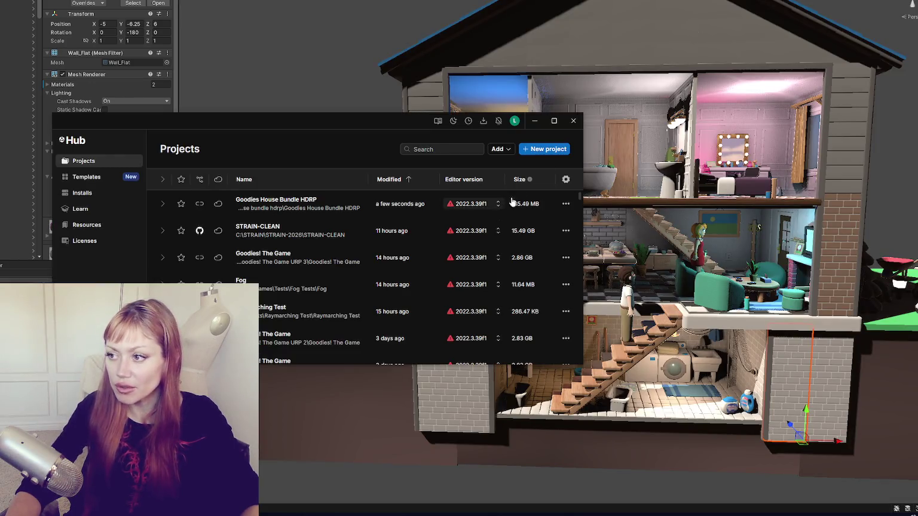
pyautogui.click(573, 121)
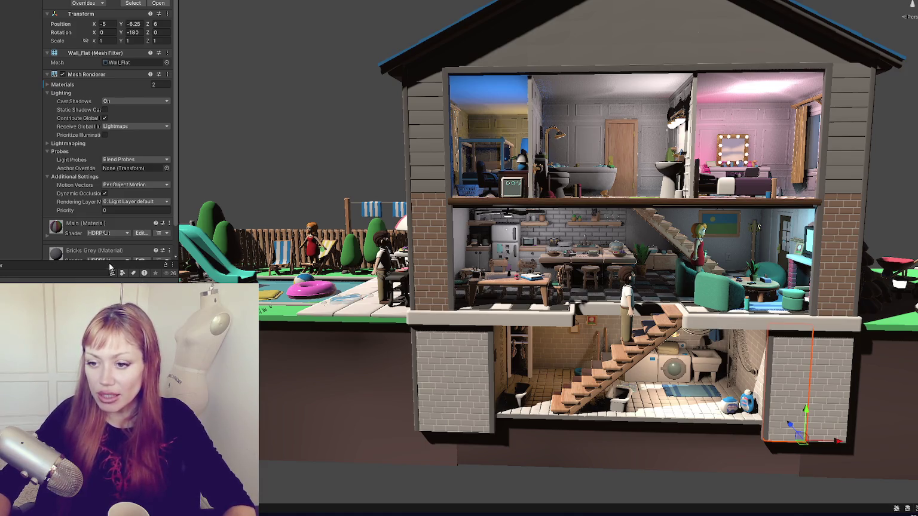
# - In an enlarged Unity Hub window, start a new 3D (Built-In Render Pipeline) project, keeping the default location
pyautogui.hotkey('alt', 'Tab')
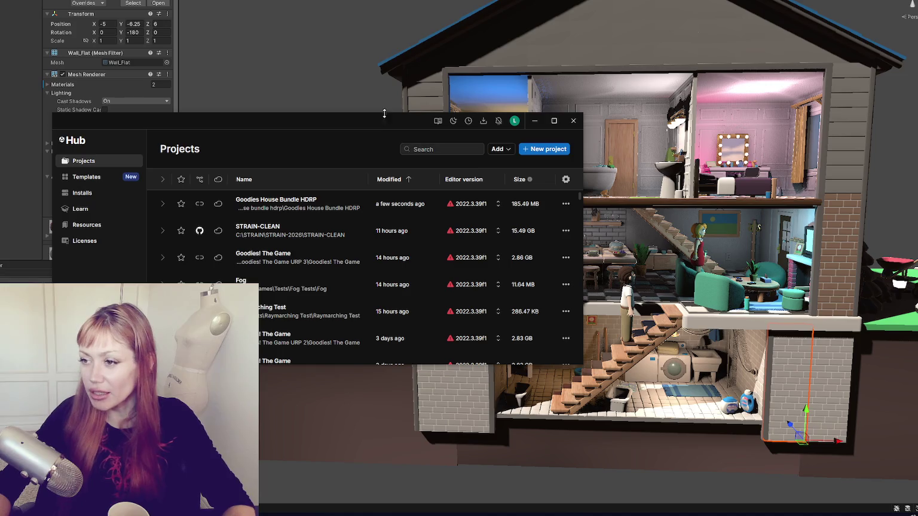
pyautogui.moveTo(386, 116); pyautogui.dragTo(352, 38)
pyautogui.moveTo(548, 287); pyautogui.dragTo(619, 405)
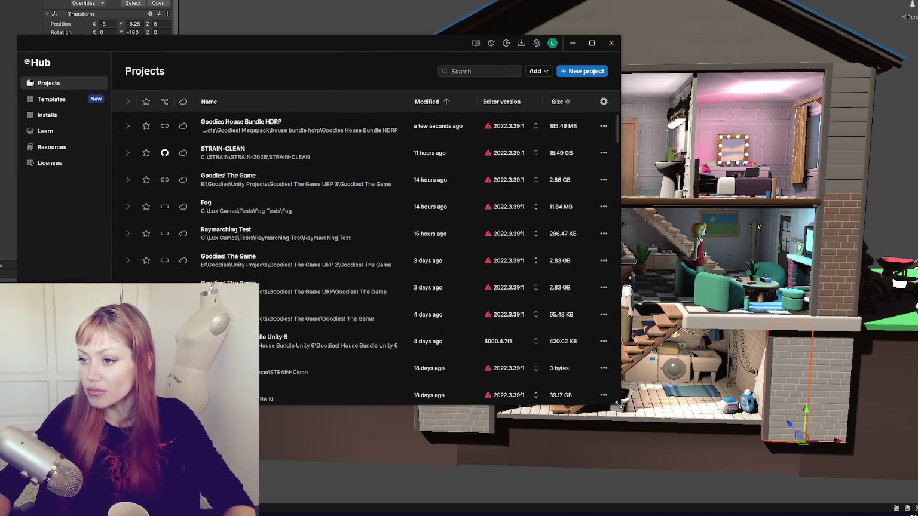
pyautogui.click(579, 72)
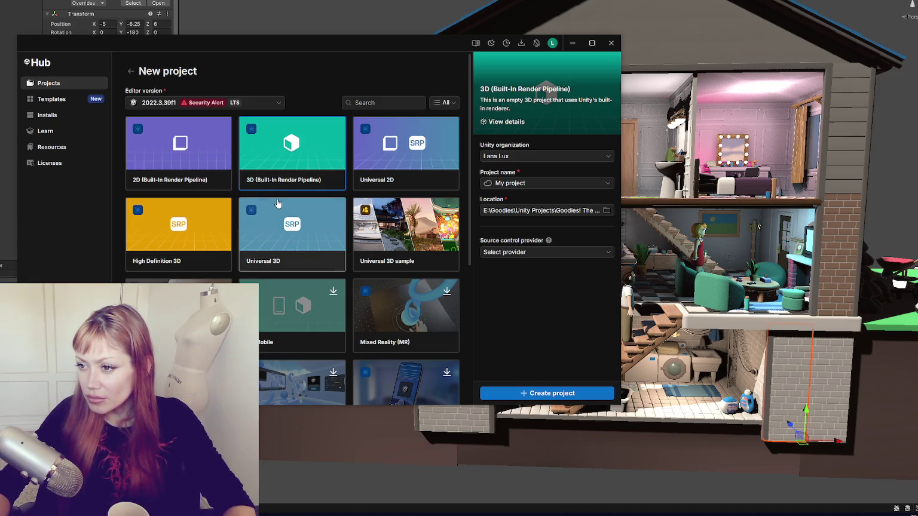
pyautogui.click(607, 211)
pyautogui.press('Escape')
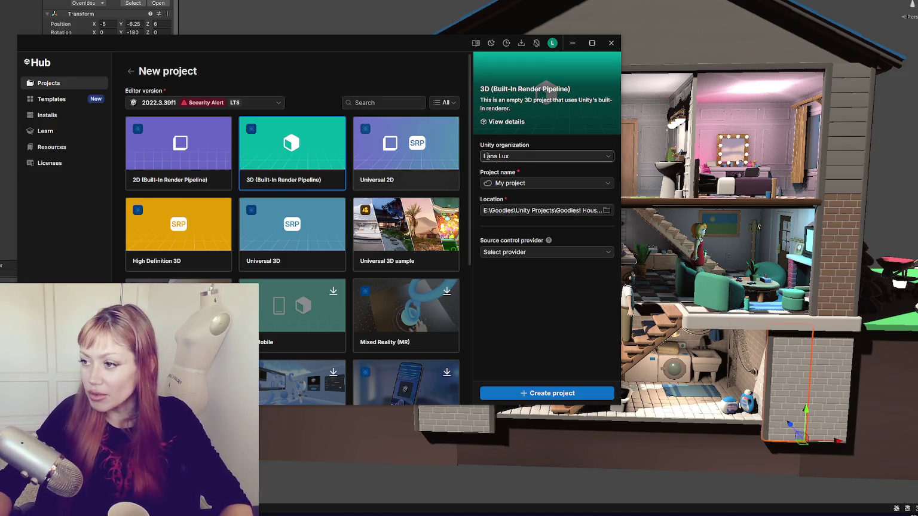
# - Name the project 'Goodies! House Bundle Default Pipeline'
pyautogui.click(541, 182)
pyautogui.hotkey('ctrl', 'a')
pyautogui.write('Goodies! House Bundle Default Pipeline')
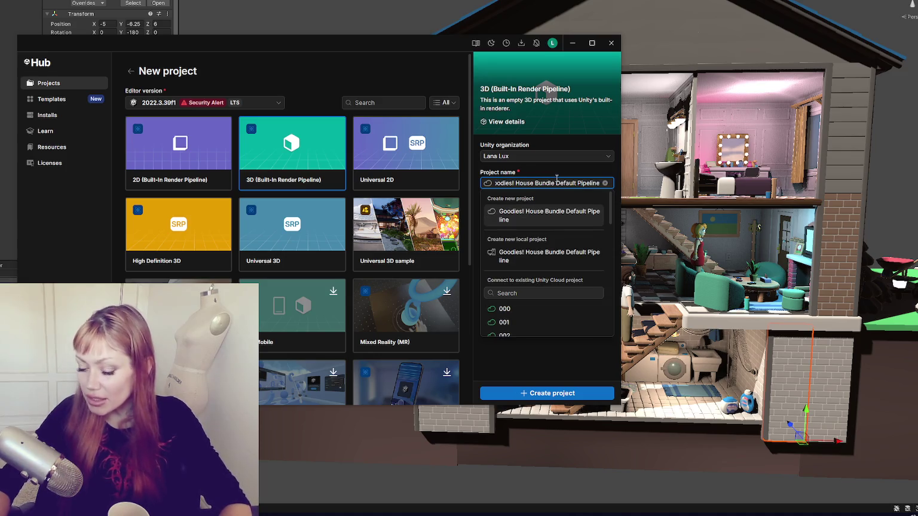
pyautogui.press('Return')
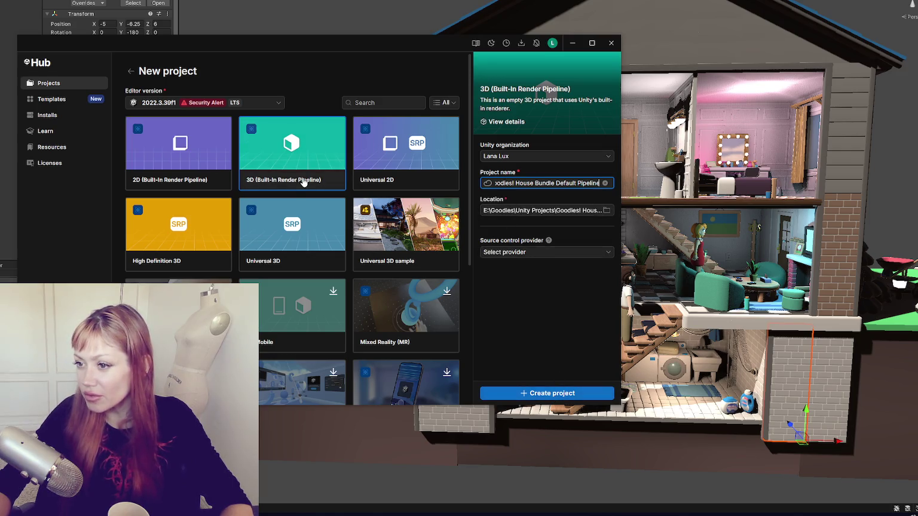
# - Create the Built-in pipeline project and select the lamp's point light in the HDRP scene
pyautogui.click(532, 397)
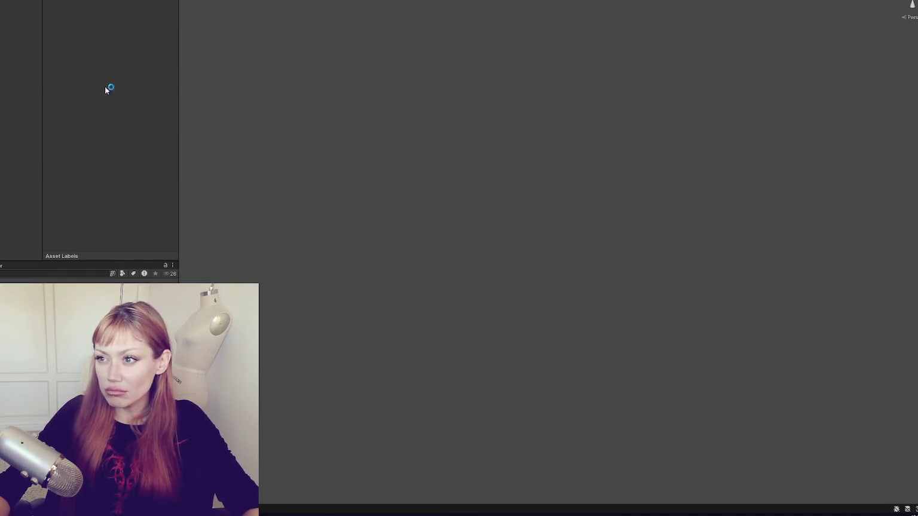
pyautogui.click(21, 29)
# - Frame the point light's range and open Export Package from the Project window
pyautogui.press('f')
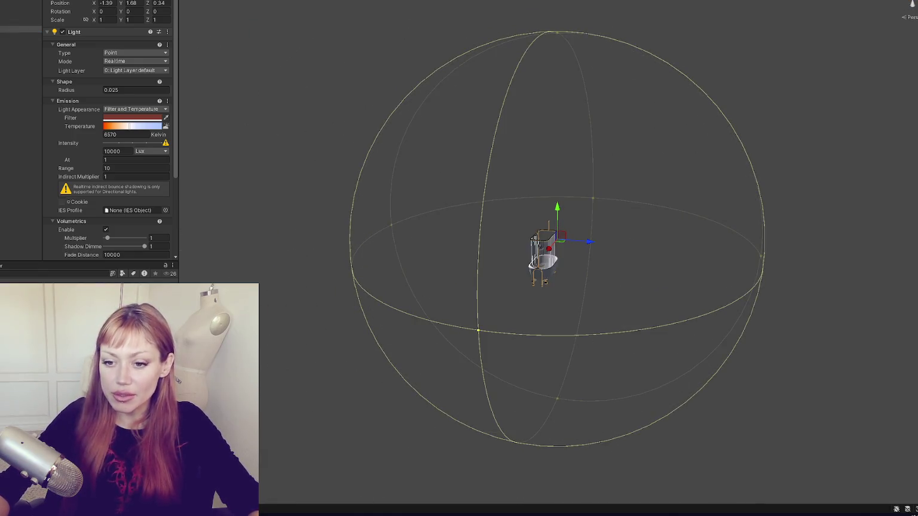
pyautogui.rightClick(3, 65)
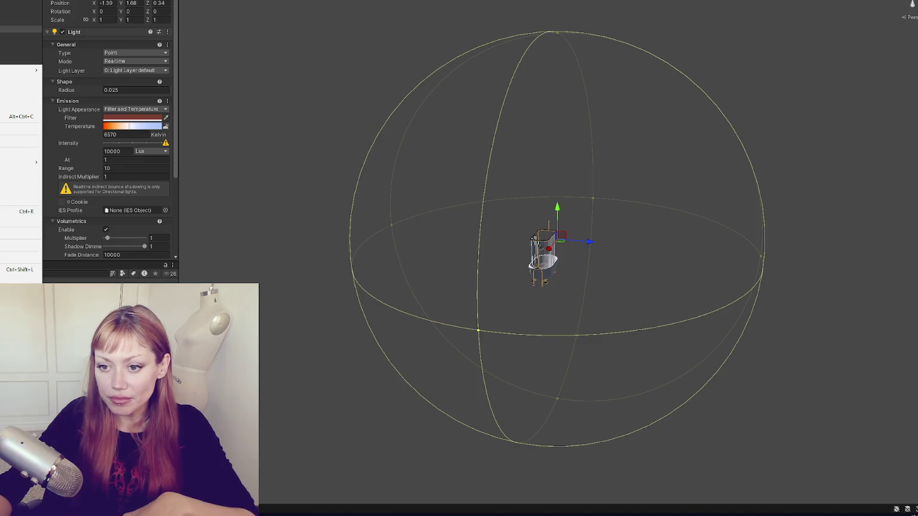
pyautogui.moveTo(21, 162)
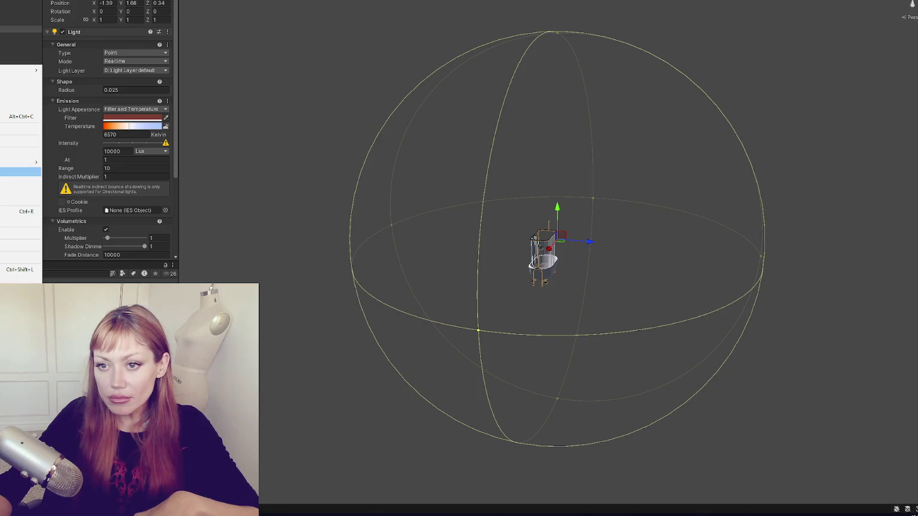
pyautogui.click(24, 172)
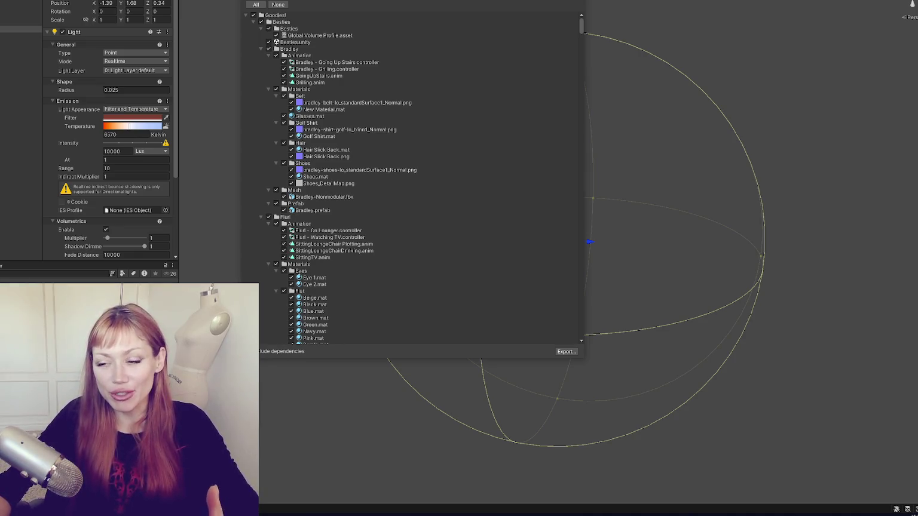
# - Exclude New Lighting Settings 2.lighting and Virtual Camera (1)Timeline.playable from the Goodies! export
pyautogui.click(272, 16)
pyautogui.click(248, 15)
pyautogui.click(254, 22)
pyautogui.click(253, 29)
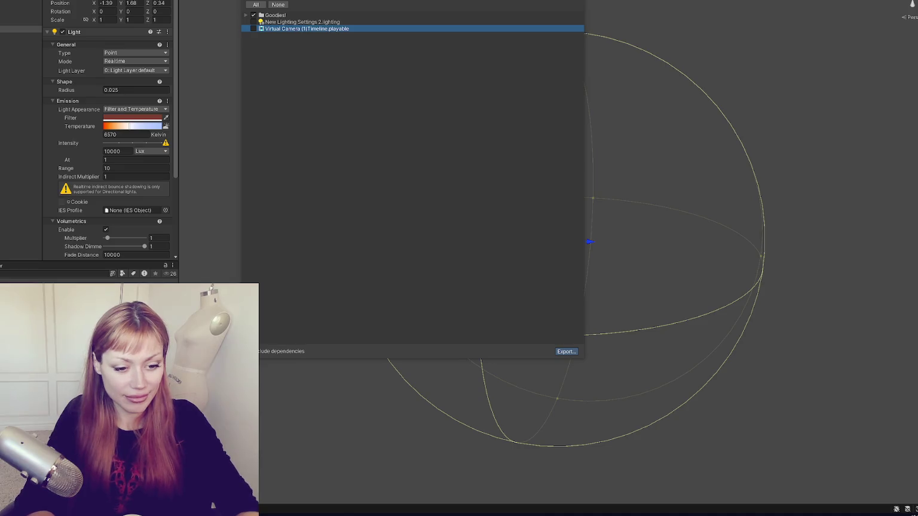
pyautogui.press('Escape')
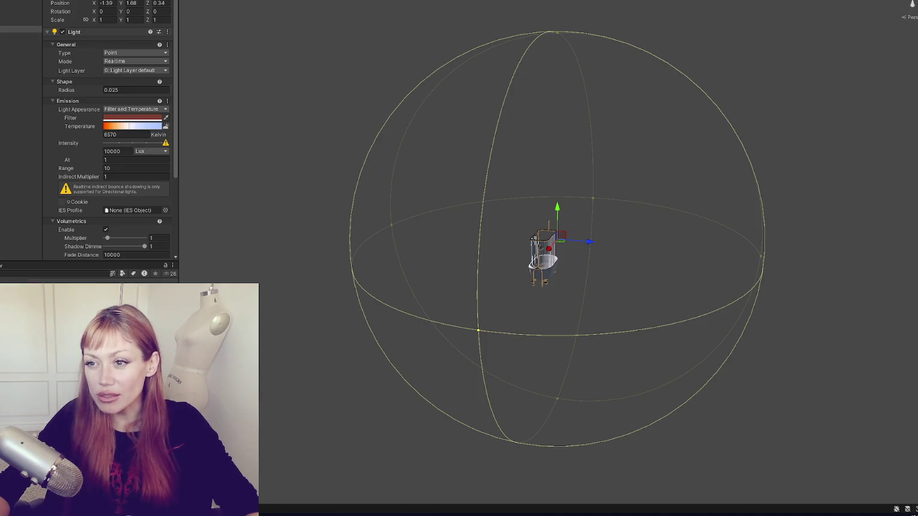
# - Delete the point light from the scene
pyautogui.press('Delete')
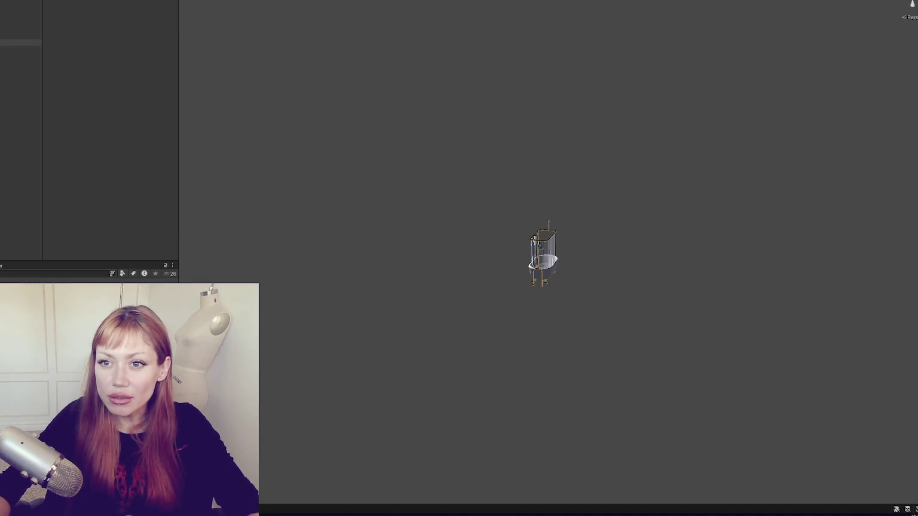
# - Open the dollhouse demo scene and select the basement brick wall
pyautogui.doubleClick(5, 68)
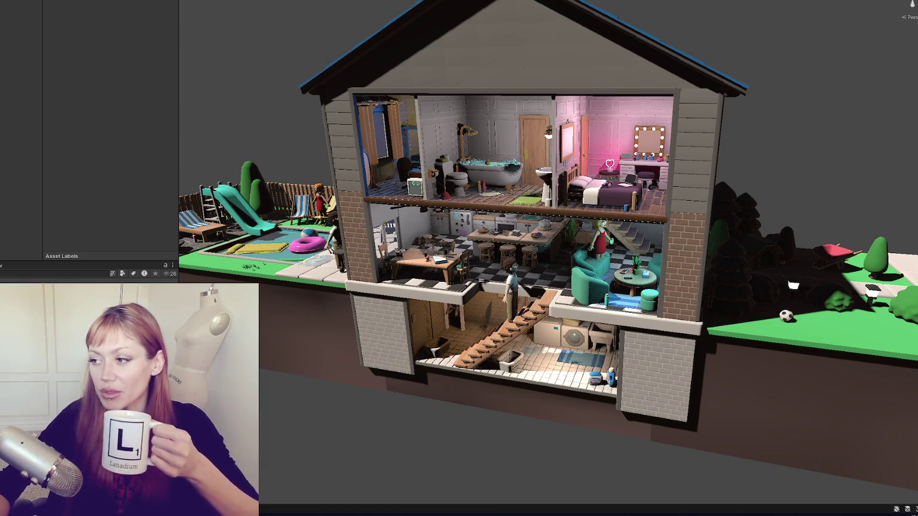
pyautogui.click(629, 343)
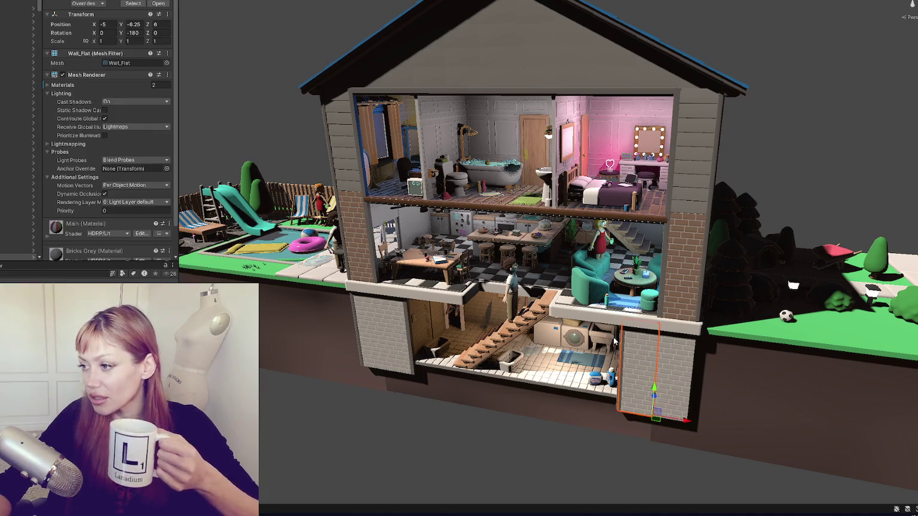
# - Fly into the kitchen, select its window and move toward the dining area
pyautogui.scroll(5, 317, 226)
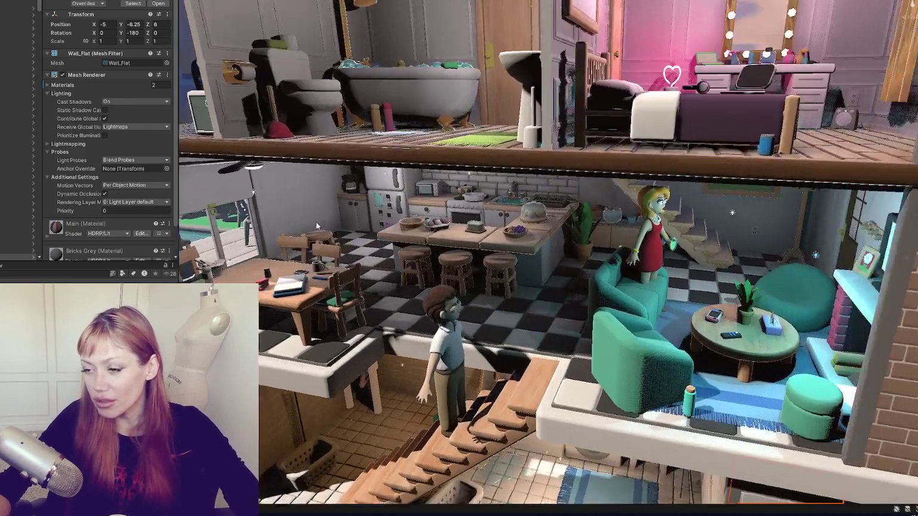
pyautogui.moveTo(317, 226)
pyautogui.mouseDown()
pyautogui.moveTo(229, 188)
pyautogui.moveTo(197, 203)
pyautogui.mouseUp()
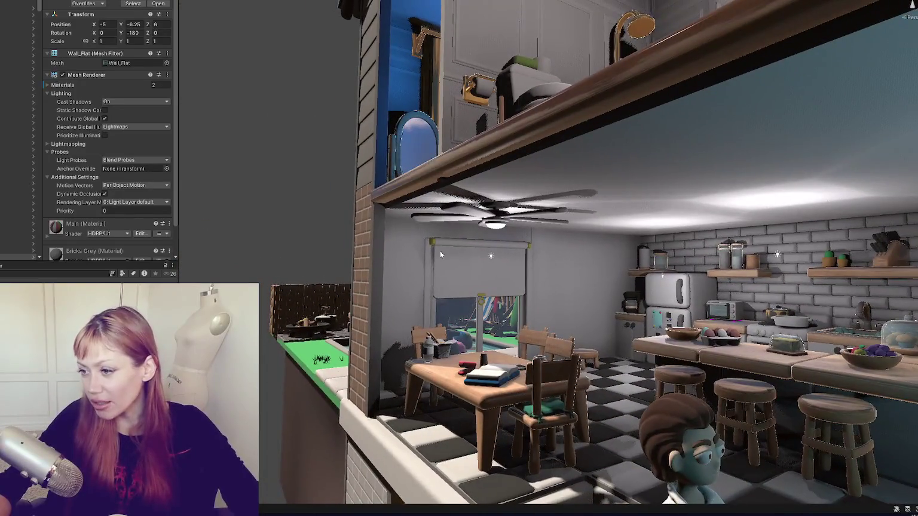
pyautogui.click(440, 250)
pyautogui.moveTo(440, 251)
pyautogui.mouseDown()
pyautogui.moveTo(429, 207)
pyautogui.moveTo(681, 283)
pyautogui.moveTo(488, 247)
pyautogui.moveTo(594, 257)
pyautogui.moveTo(550, 279)
pyautogui.moveTo(554, 308)
pyautogui.mouseUp()
# - Select and frame the bedroom's left curtain, then switch over to Unity Hub
pyautogui.click(275, 179)
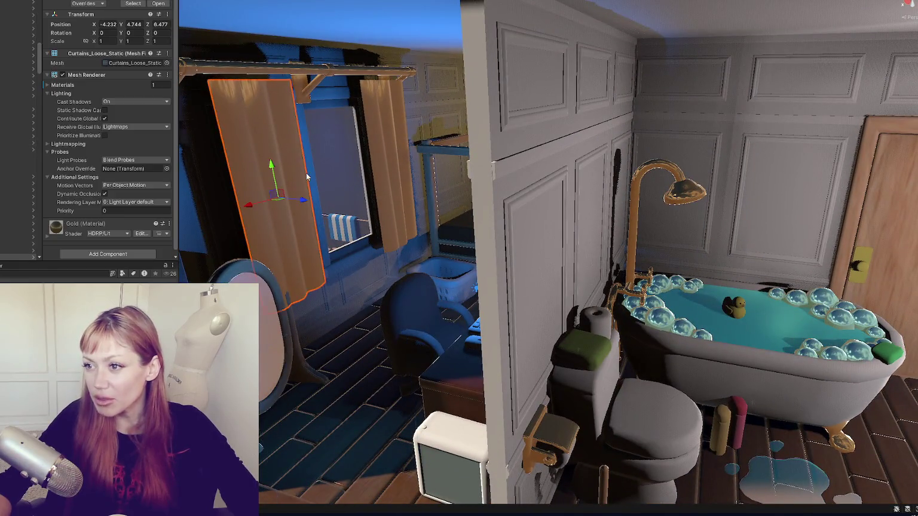
pyautogui.press('f')
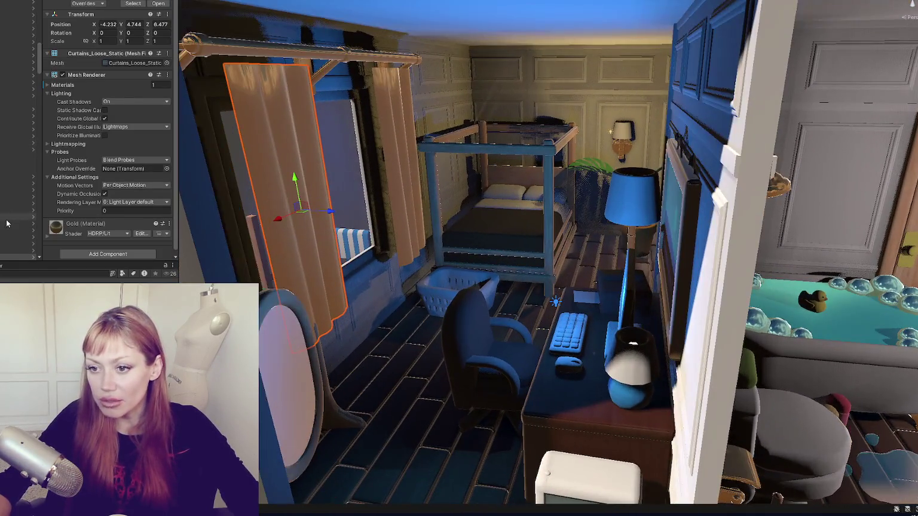
pyautogui.scroll(-5, 545, 249)
pyautogui.scroll(-5, 545, 250)
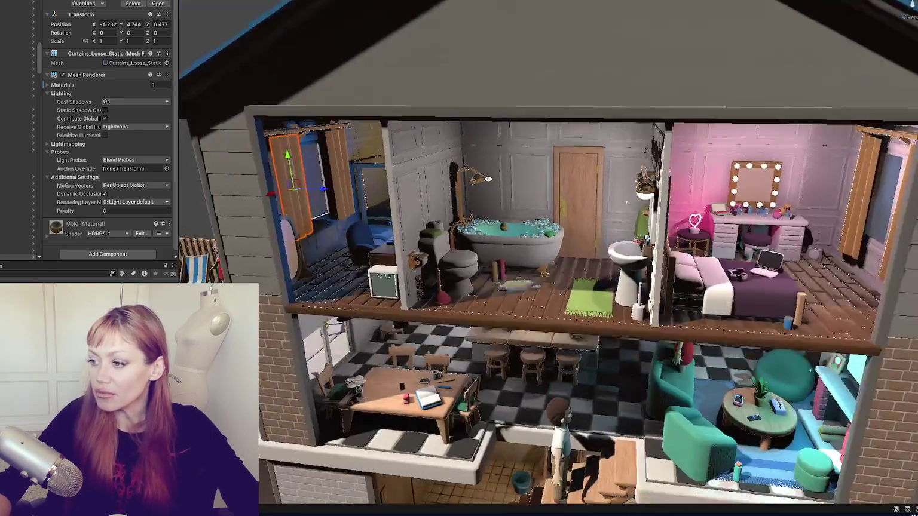
pyautogui.scroll(2, 545, 249)
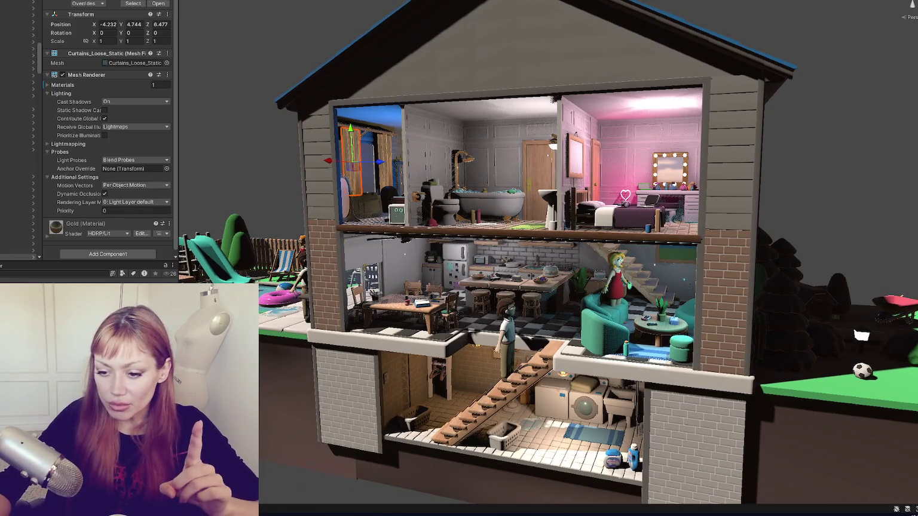
pyautogui.hotkey('alt', 'Tab')
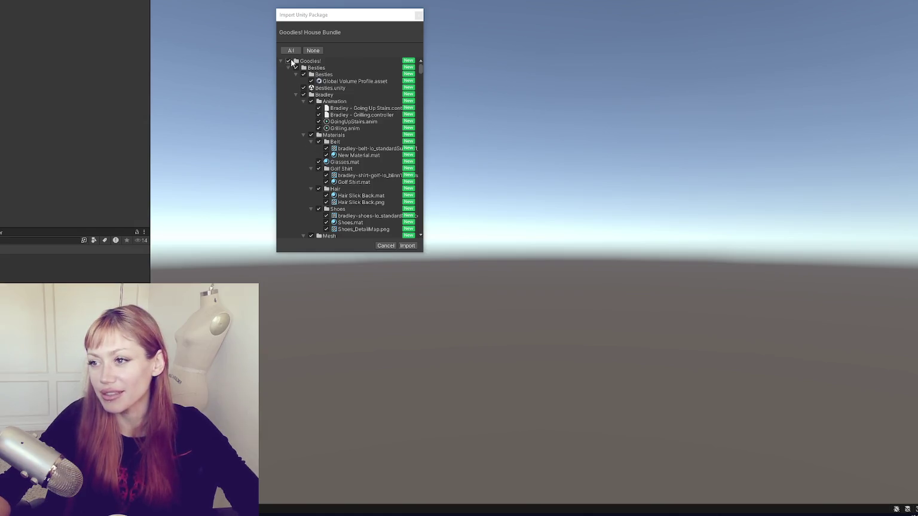
# - Collapse the Goodies! House Bundle package tree and import all its contents
pyautogui.click(280, 60)
pyautogui.click(407, 246)
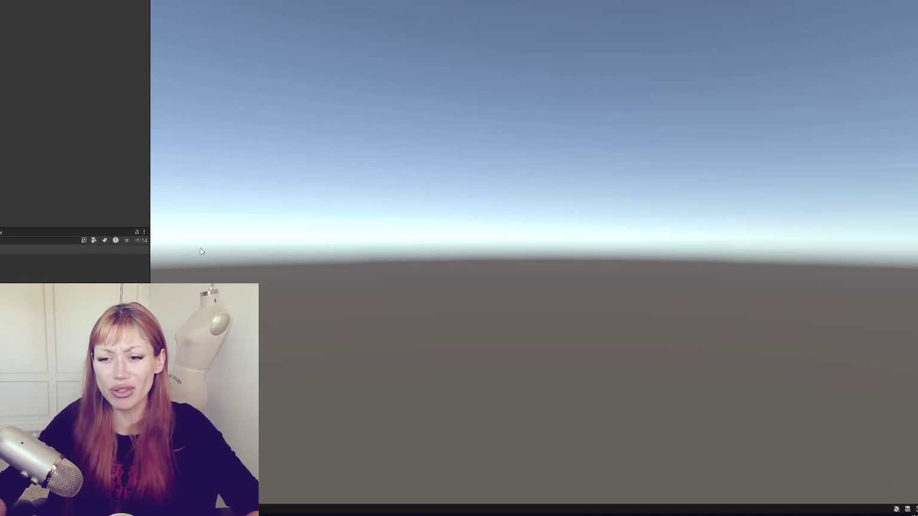
# - Resize the left panels and widen the Project window beside the empty scene
pyautogui.moveTo(1, 233)
pyautogui.mouseDown()
pyautogui.moveTo(25, 205)
pyautogui.moveTo(29, 236)
pyautogui.mouseUp()
pyautogui.moveTo(149, 191)
pyautogui.mouseDown()
pyautogui.moveTo(87, 190)
pyautogui.moveTo(127, 190)
pyautogui.mouseUp()
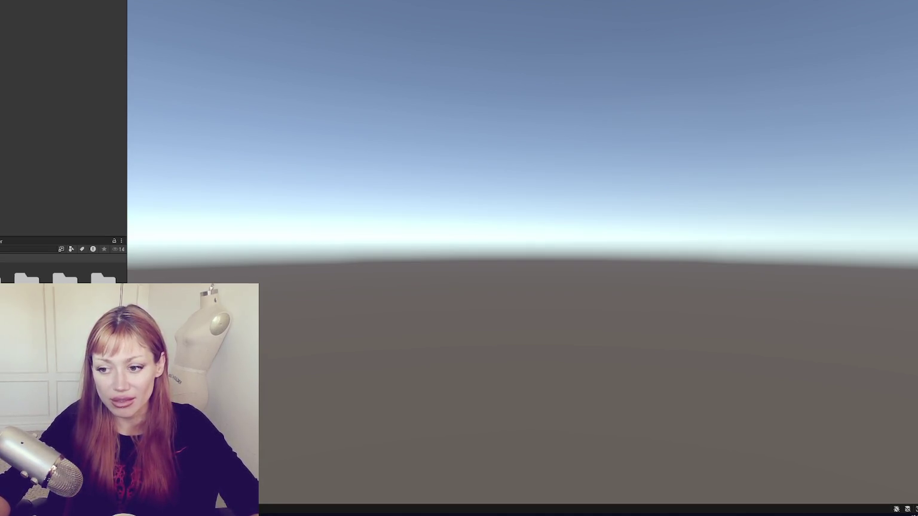
pyautogui.moveTo(126, 119); pyautogui.dragTo(141, 119)
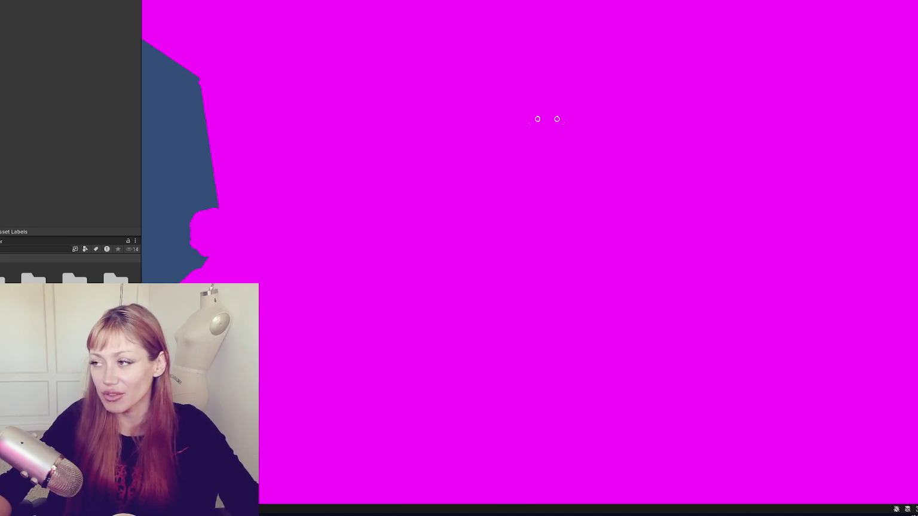
# - Orbit out to an overview of the all-magenta house, glancing at the Window > Rendering menu without choosing anything
pyautogui.moveTo(557, 119)
pyautogui.mouseDown()
pyautogui.moveTo(400, 85)
pyautogui.moveTo(572, 95)
pyautogui.moveTo(404, 63)
pyautogui.moveTo(728, 47)
pyautogui.moveTo(553, 61)
pyautogui.moveTo(636, 70)
pyautogui.moveTo(155, 49)
pyautogui.moveTo(621, 66)
pyautogui.moveTo(379, 75)
pyautogui.moveTo(335, 69)
pyautogui.mouseUp()
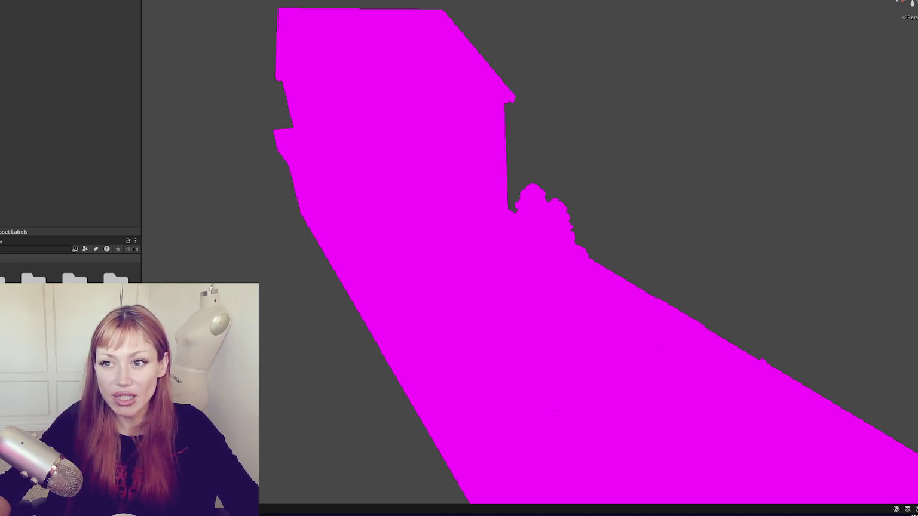
pyautogui.click(12, 0)
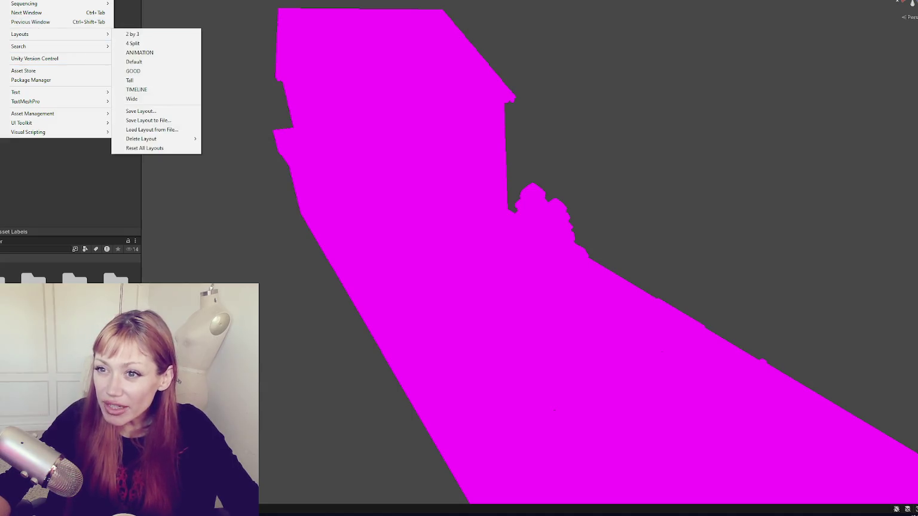
pyautogui.moveTo(53, 0)
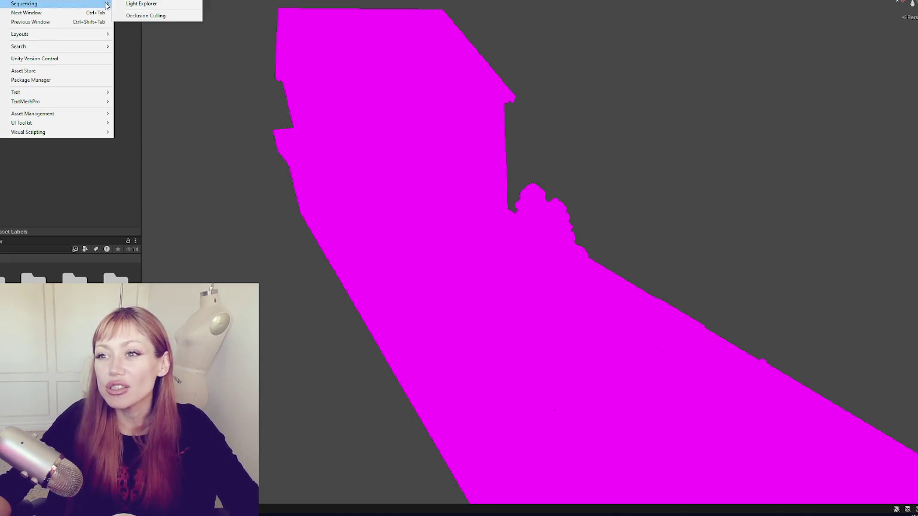
pyautogui.press('Escape')
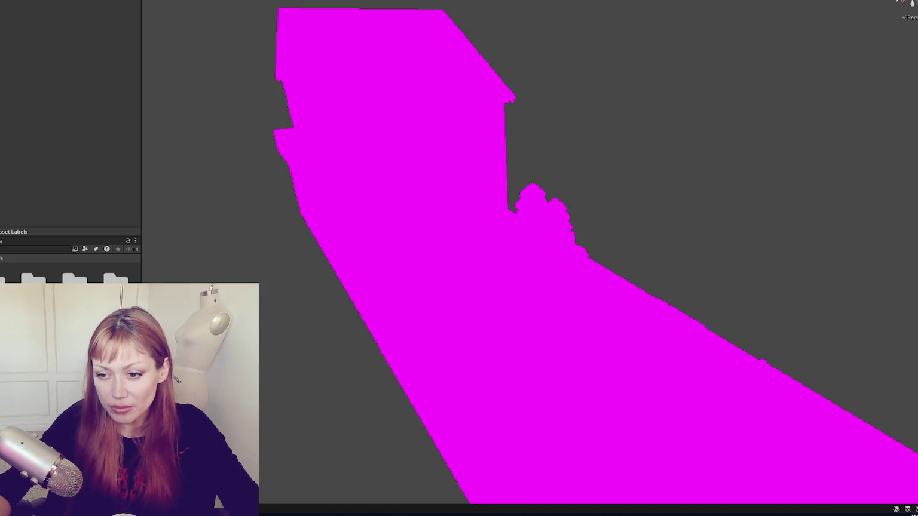
# - Open the Bricks folder and browse a brick material's shader list filtered by 'lit', choosing nothing
pyautogui.doubleClick(2, 277)
pyautogui.click(1, 272)
pyautogui.click(83, 1)
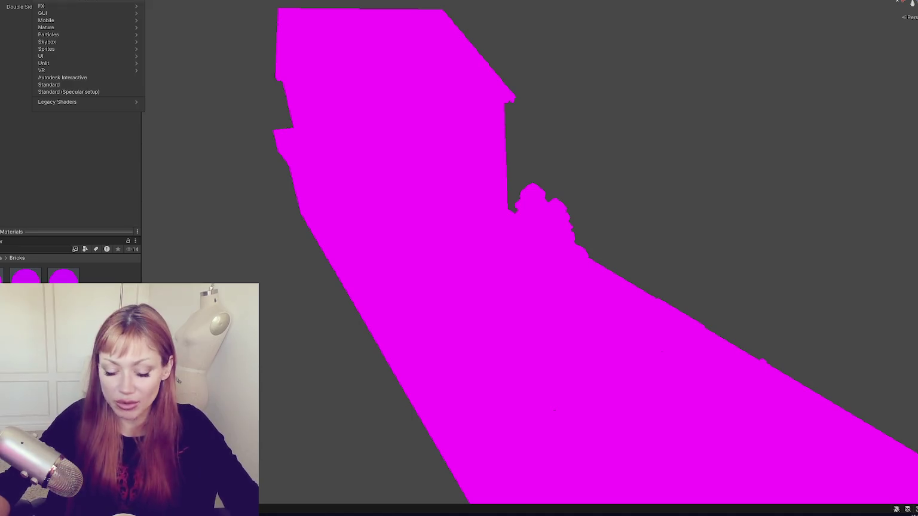
pyautogui.write('li')
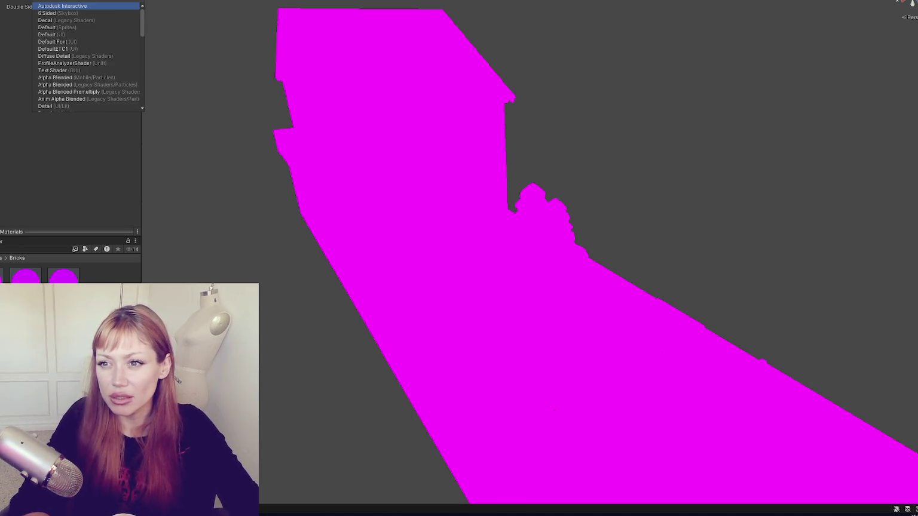
pyautogui.write('t')
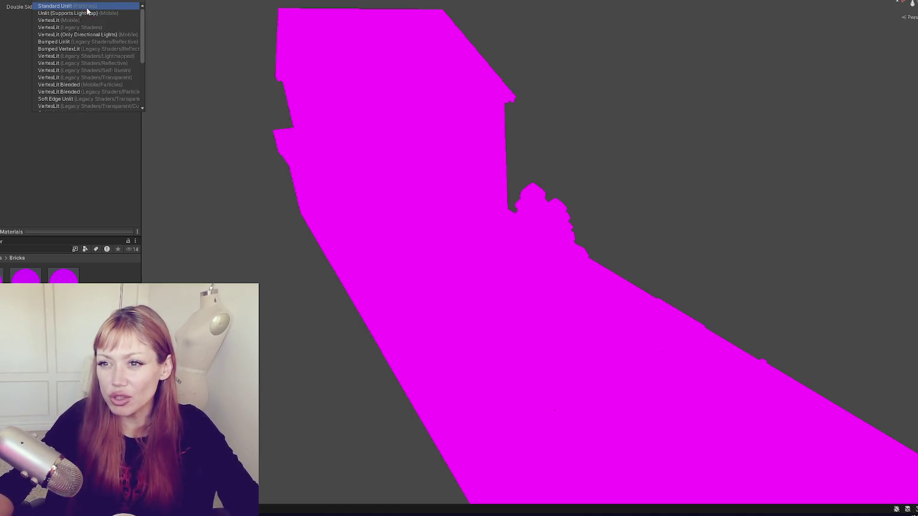
pyautogui.scroll(-3, 79, 60)
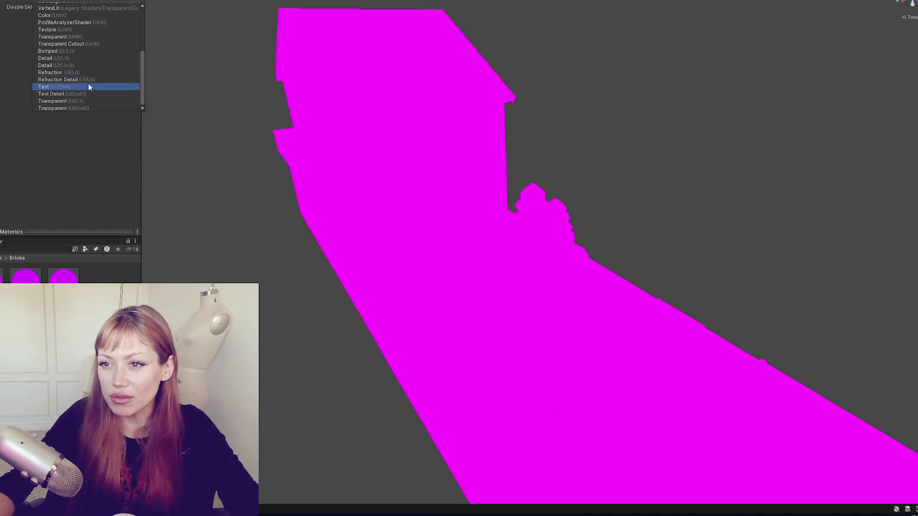
pyautogui.click(28, 78)
# - Create a new material in the Bricks folder and set the brick material's shader to Standard
pyautogui.rightClick(27, 275)
pyautogui.moveTo(50, 108)
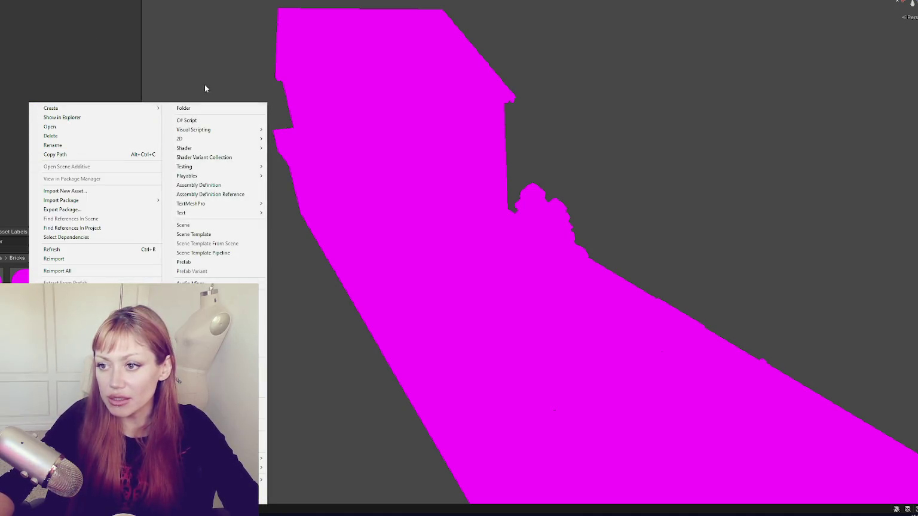
pyautogui.click(197, 289)
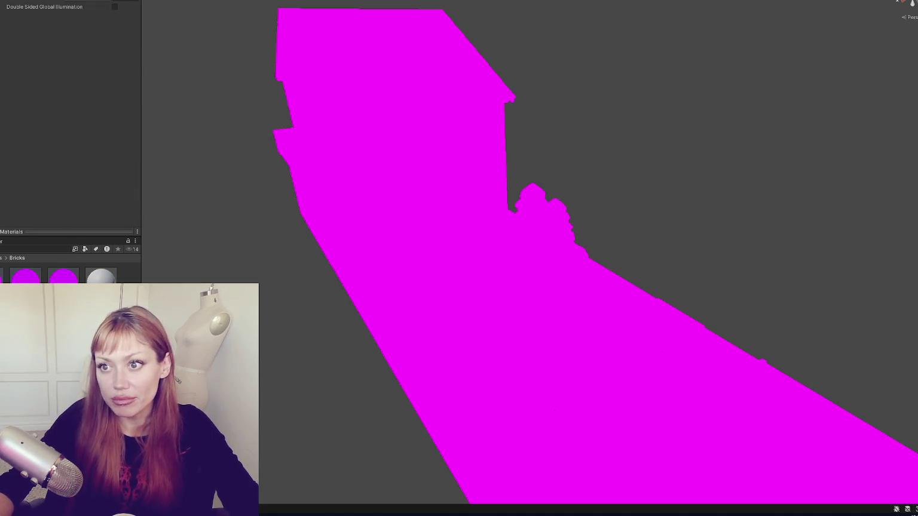
pyautogui.click(63, 2)
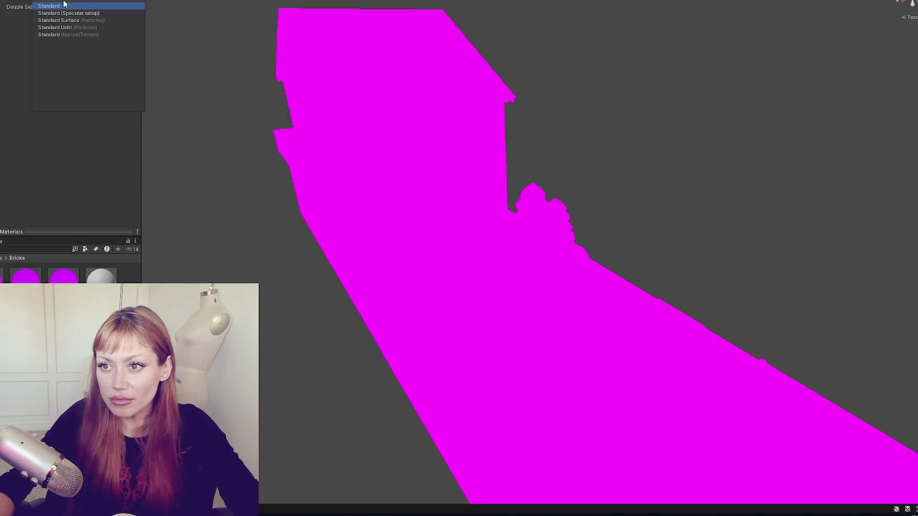
pyautogui.click(63, 6)
pyautogui.click(120, 279)
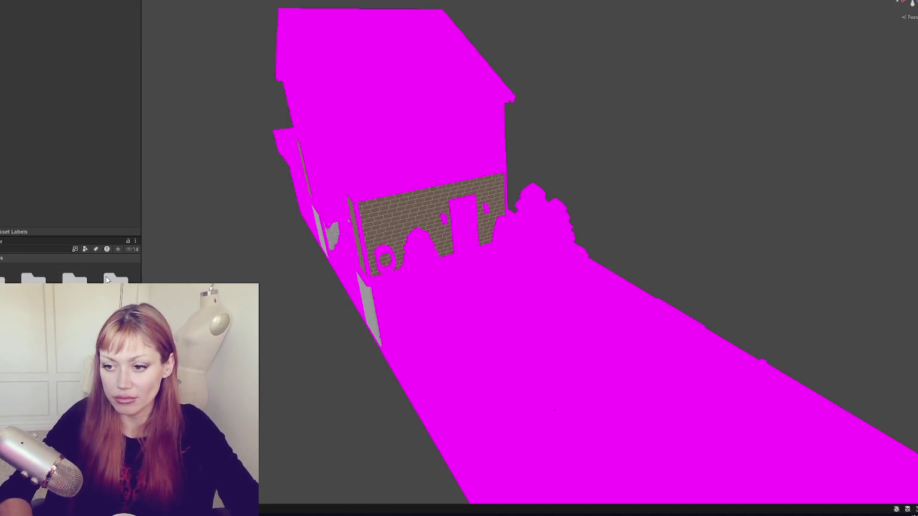
# - Delete the stray new white material and give another material the Standard shader
pyautogui.click(100, 276)
pyautogui.press('Delete')
pyautogui.press('Return')
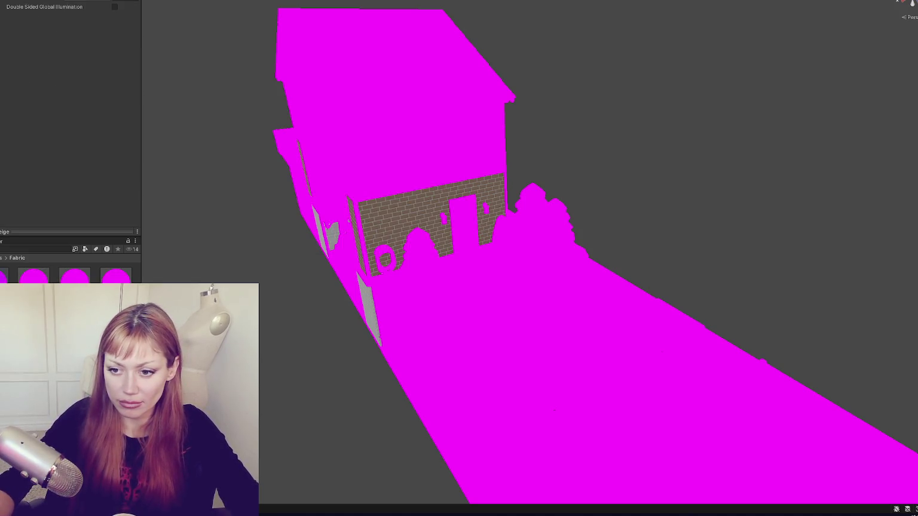
pyautogui.click(45, 45)
pyautogui.write('standard')
pyautogui.press('Return')
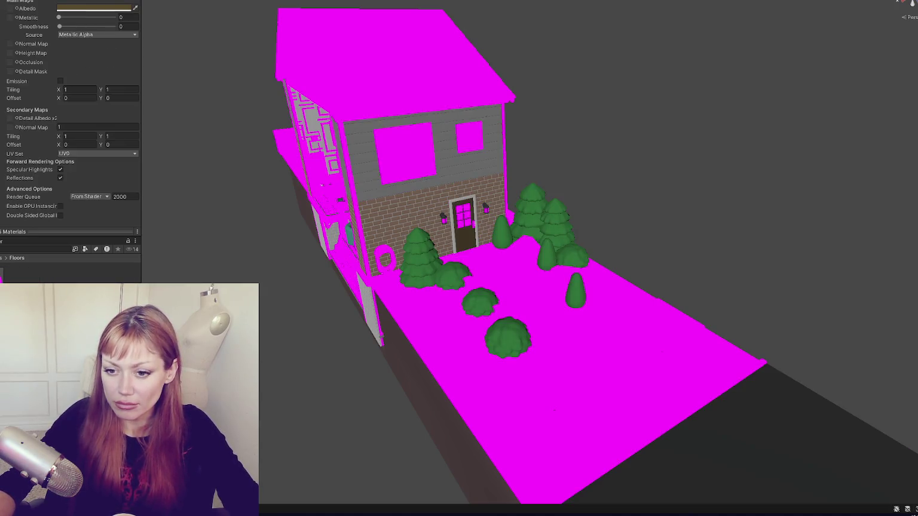
# - Apply the Standard shader to the Floor-Tiles, Food, Glowing and Main materials
pyautogui.click(67, 4)
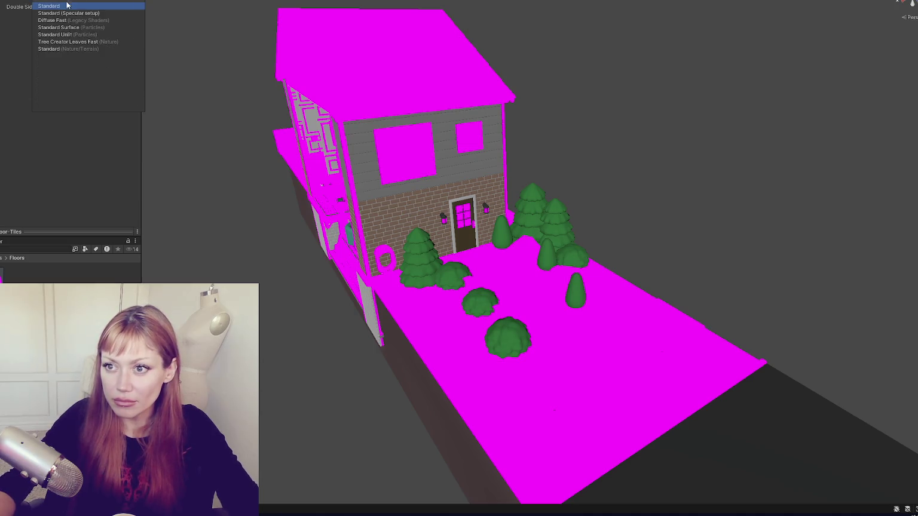
pyautogui.click(68, 5)
pyautogui.click(67, 4)
pyautogui.click(58, 60)
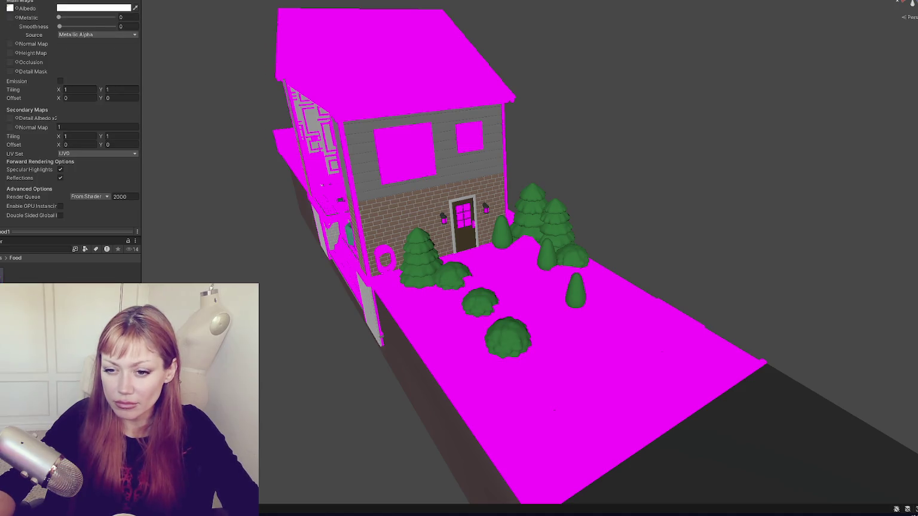
pyautogui.click(68, 3)
pyautogui.click(58, 49)
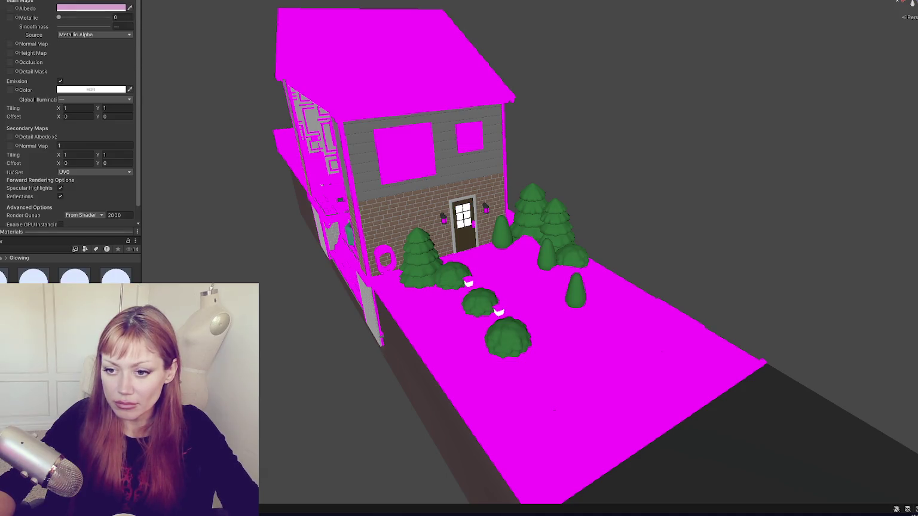
pyautogui.hotkey('ctrl', 'z')
pyautogui.click(67, 4)
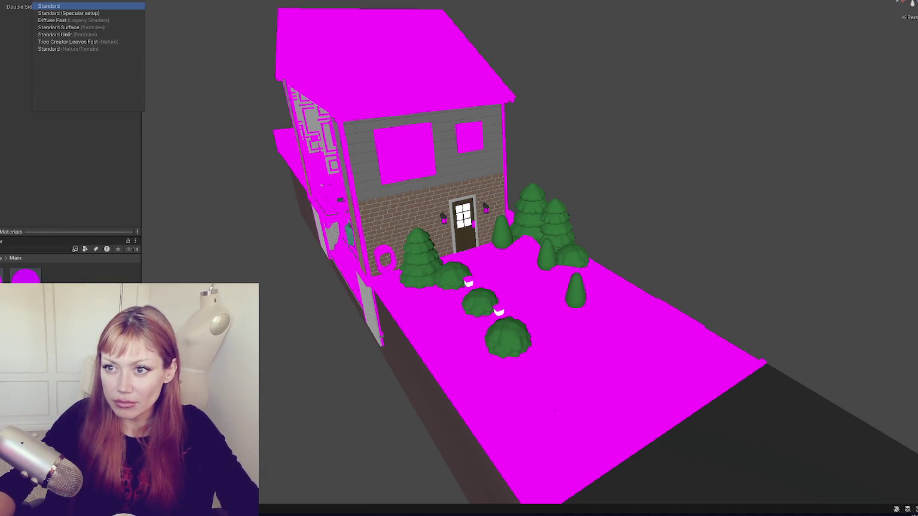
pyautogui.click(76, 6)
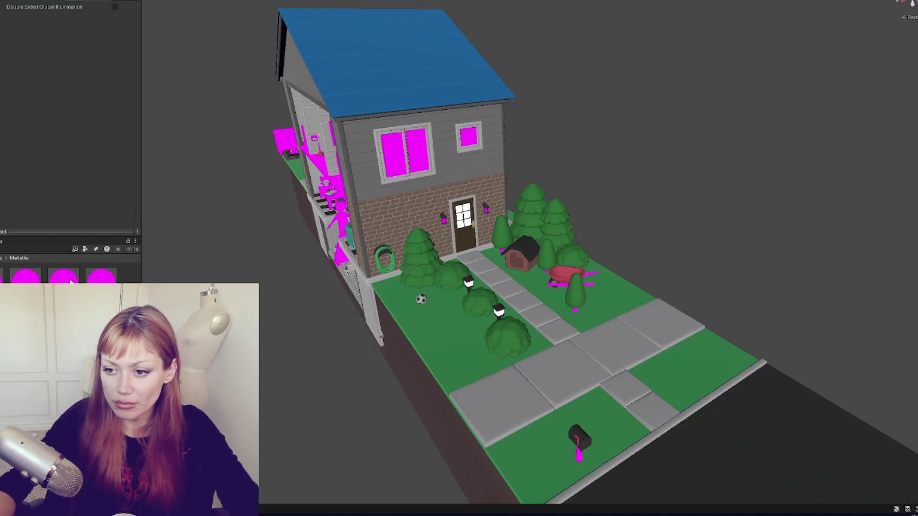
# - Switch the Metallic, Objects, Paintings and Plaid materials to the Standard shader
pyautogui.click(92, 5)
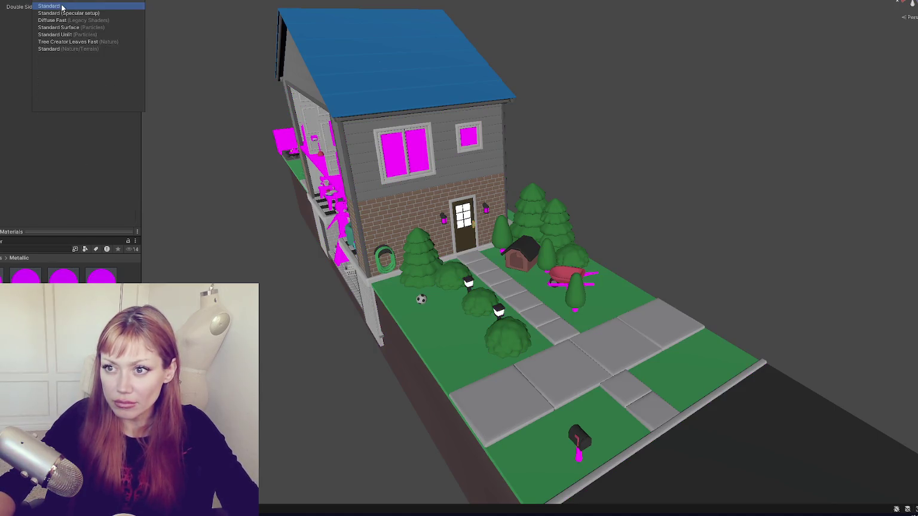
pyautogui.press('Return')
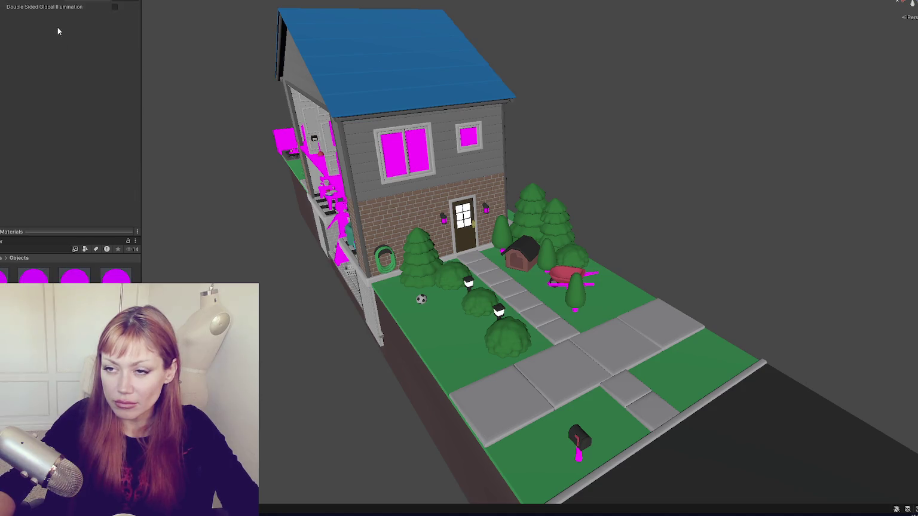
pyautogui.press('Return')
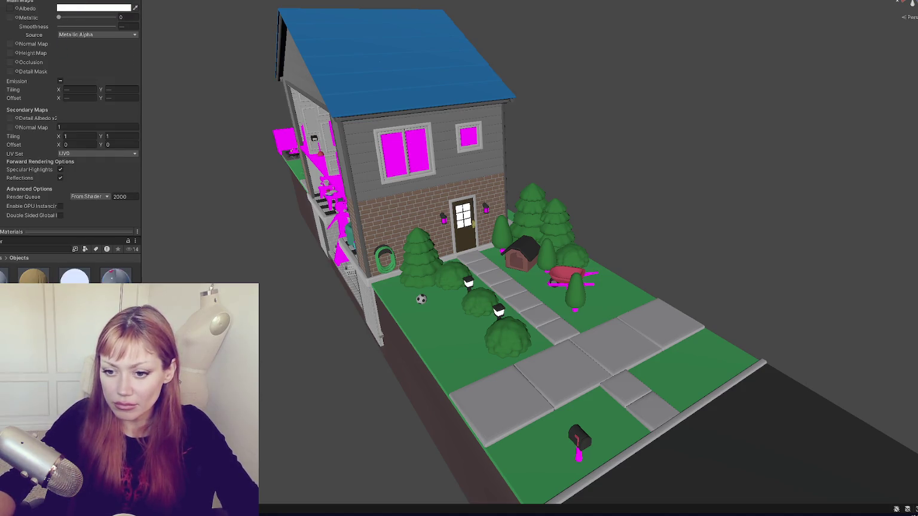
pyautogui.click(93, 5)
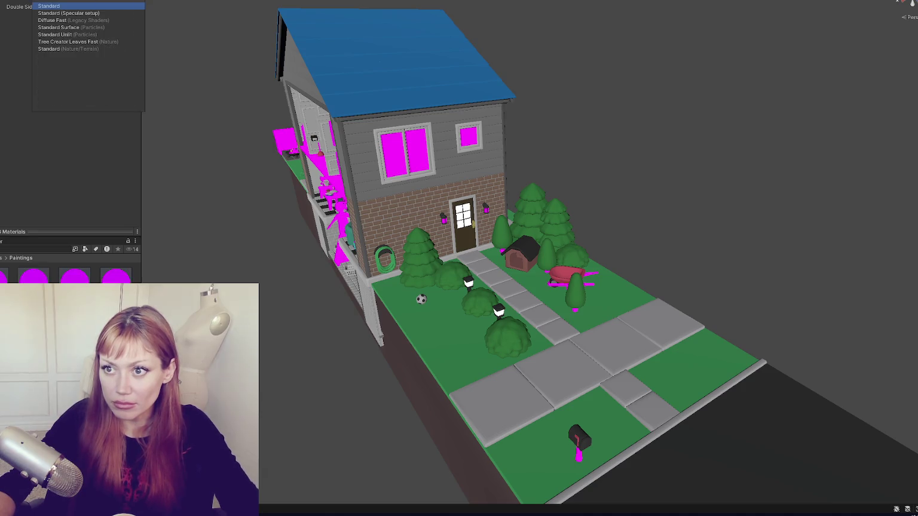
pyautogui.press('Return')
pyautogui.press('Down')
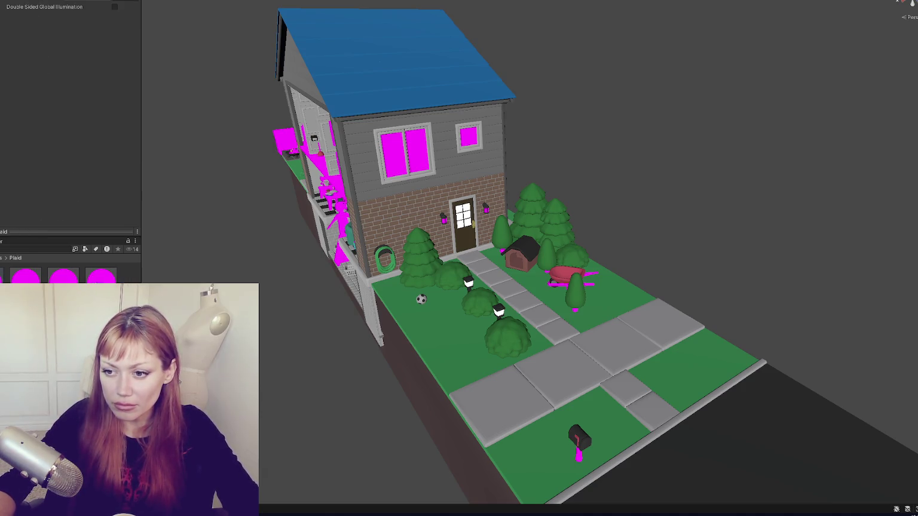
pyautogui.press('Return')
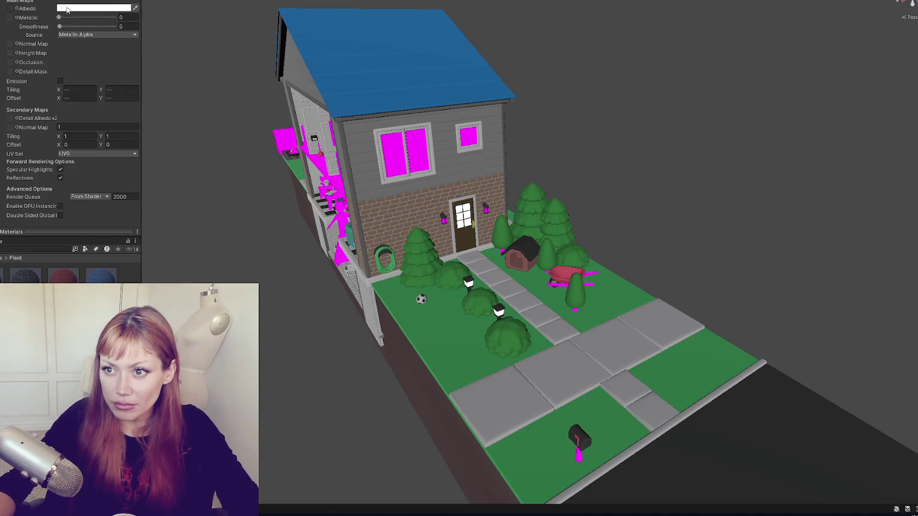
# - Check the Plastic Pink material, then give all Transparent materials the Standard shader
pyautogui.press('Down')
pyautogui.scroll(5, 16, 157)
pyautogui.press('Down')
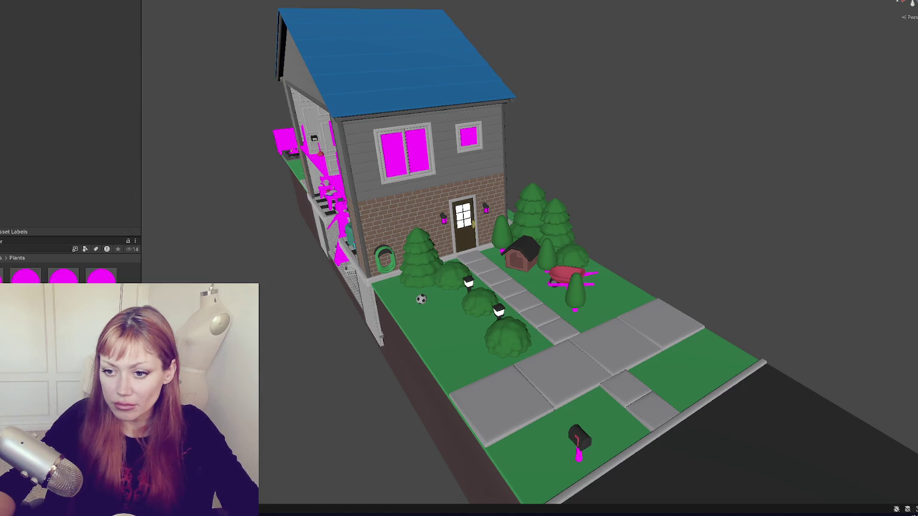
pyautogui.press('Up')
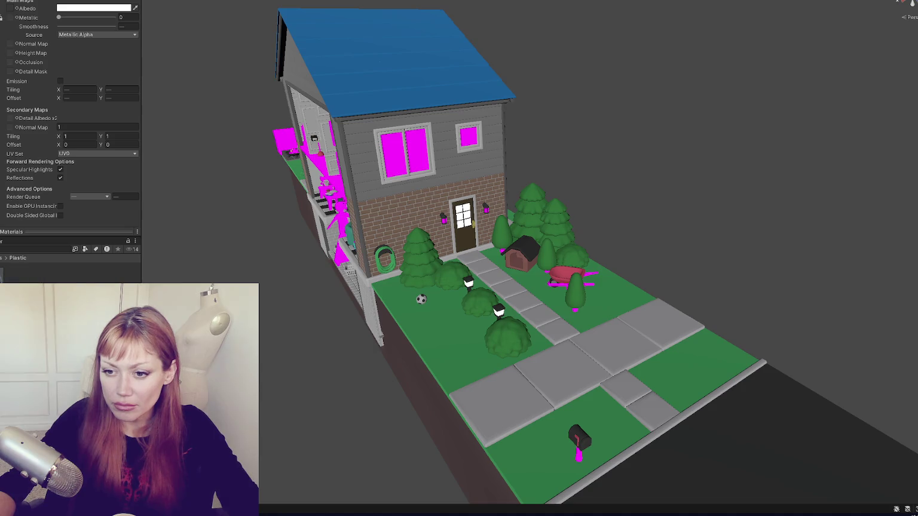
pyautogui.click(2, 276)
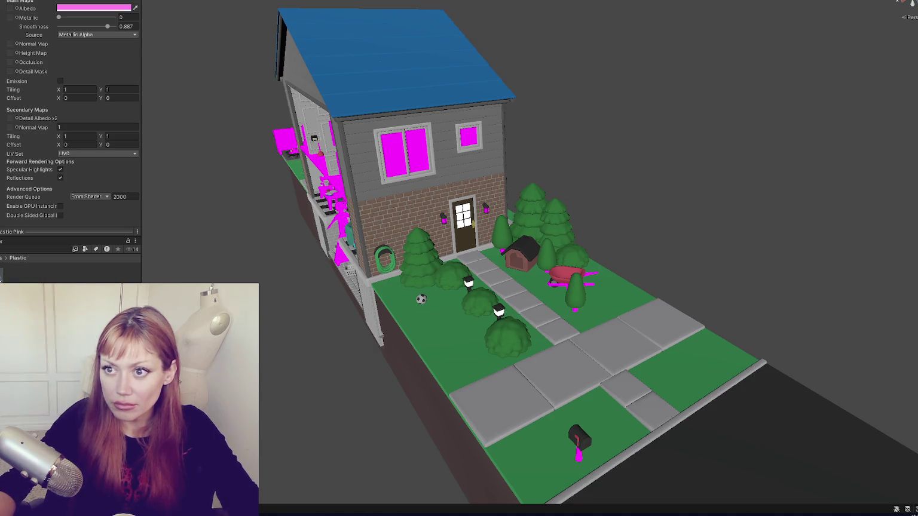
pyautogui.press('Down')
pyautogui.hotkey('ctrl', 'a')
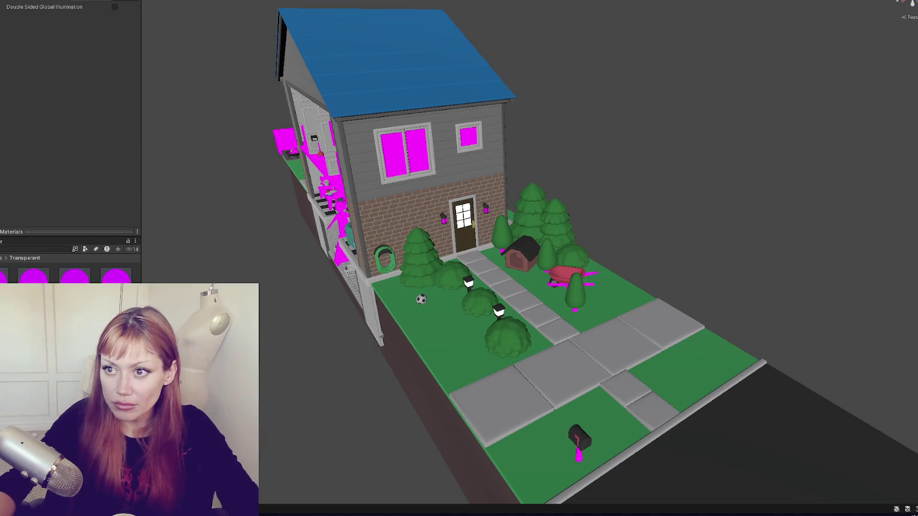
pyautogui.click(65, 2)
pyautogui.click(62, 6)
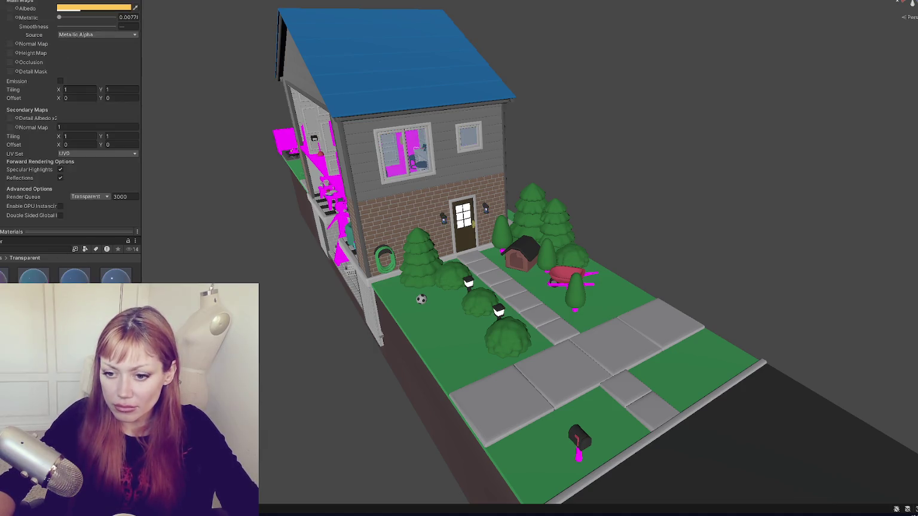
# - Apply the Standard shader to the Walls and Wood materials
pyautogui.press('Down')
pyautogui.click(66, 2)
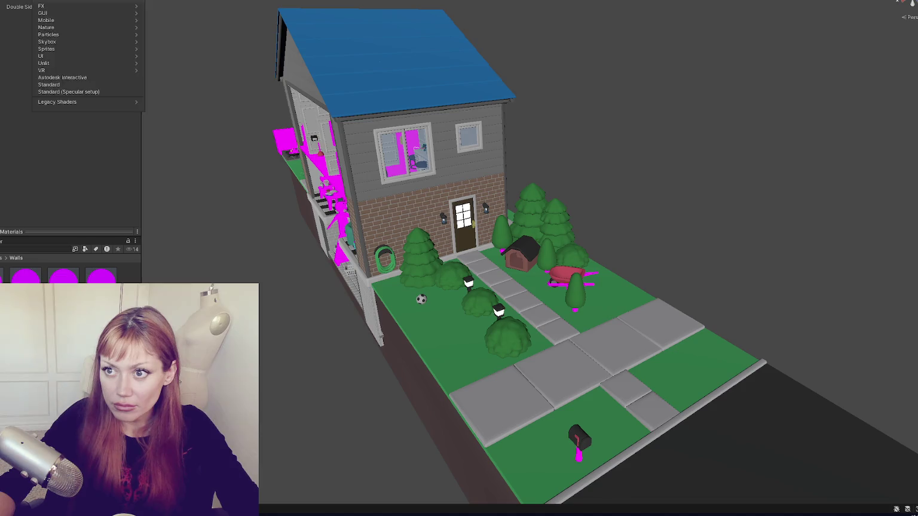
pyautogui.click(63, 6)
pyautogui.press('Down')
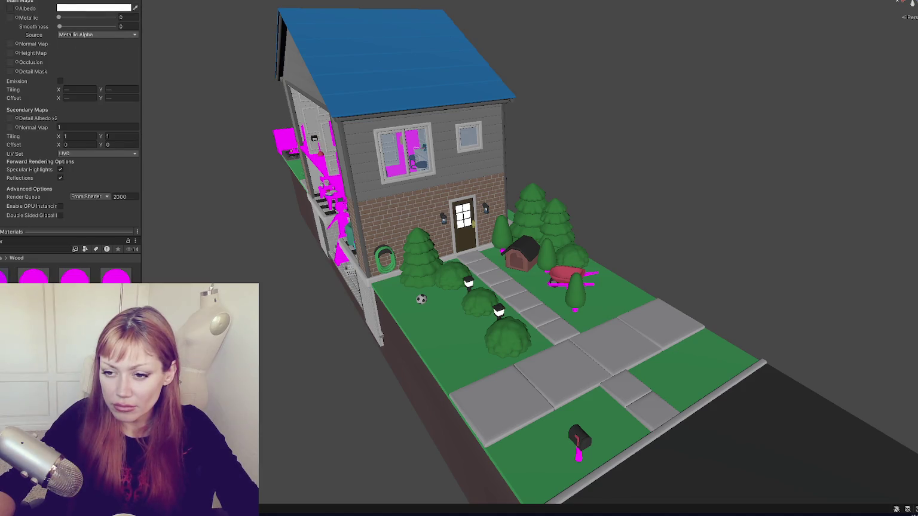
pyautogui.scroll(-5, 70, 58)
pyautogui.click(65, 3)
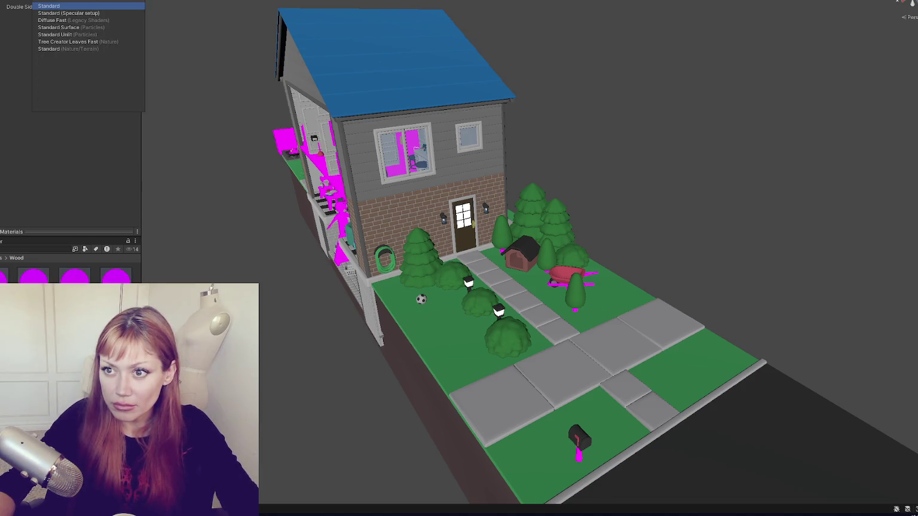
pyautogui.click(69, 6)
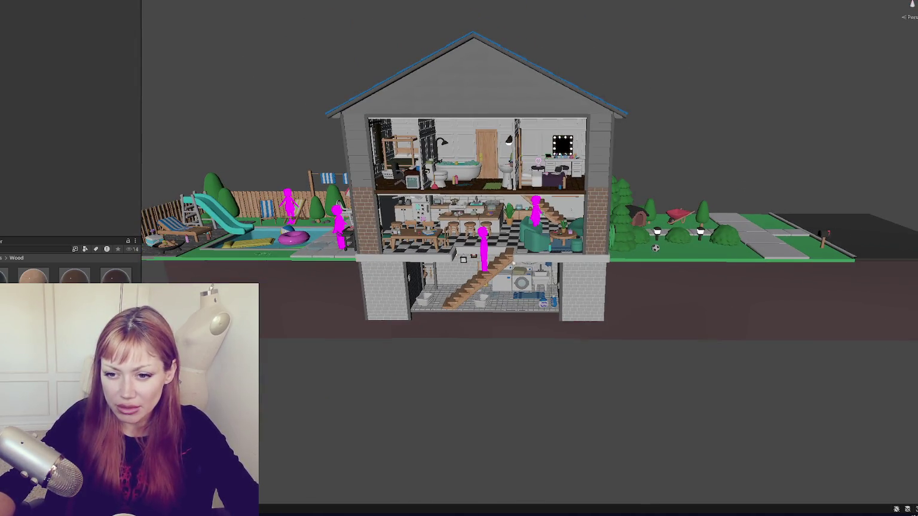
# - Give the Eyes, Flat, Hair and Skin Tones materials the Standard shader
pyautogui.click(72, 6)
pyautogui.click(71, 6)
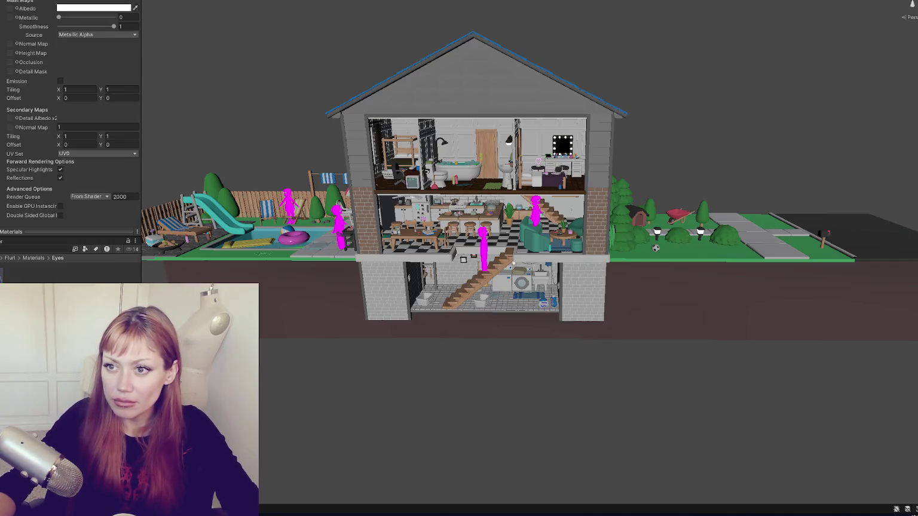
pyautogui.scroll(-5, 24, 31)
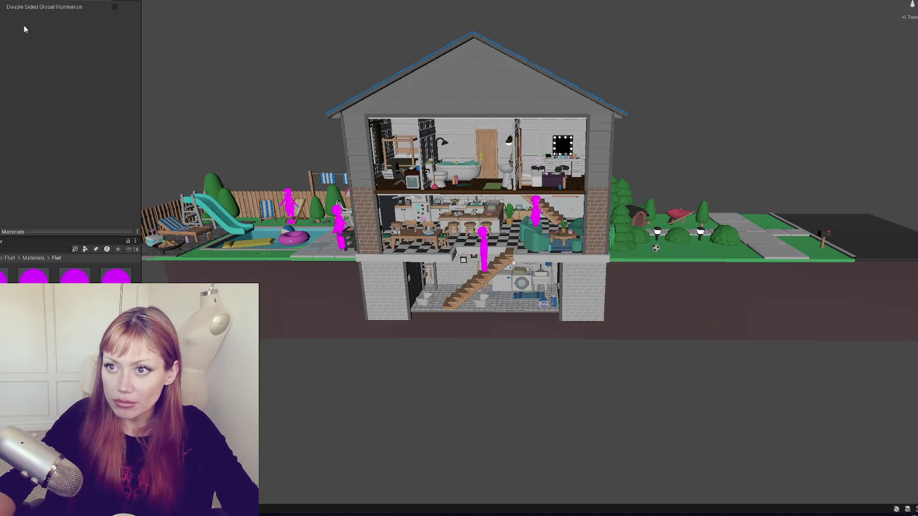
pyautogui.click(72, 6)
pyautogui.click(65, 17)
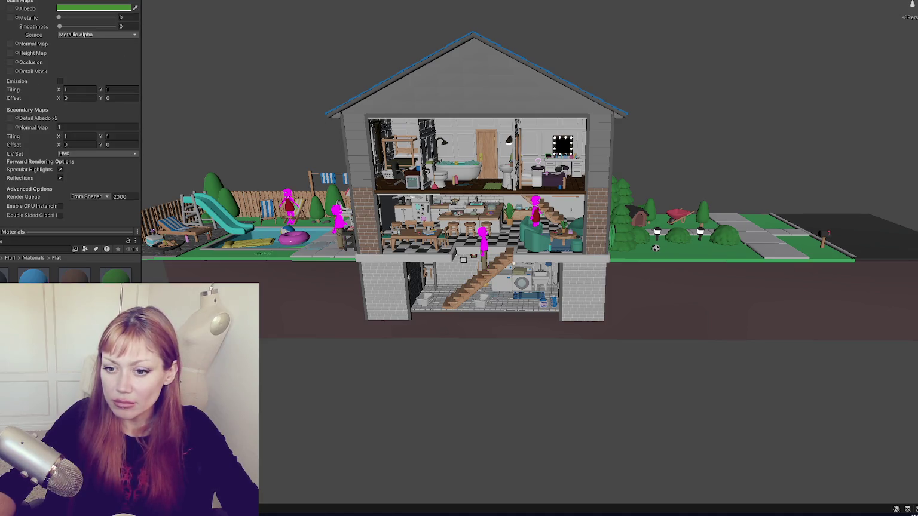
pyautogui.click(66, 6)
pyautogui.click(52, 7)
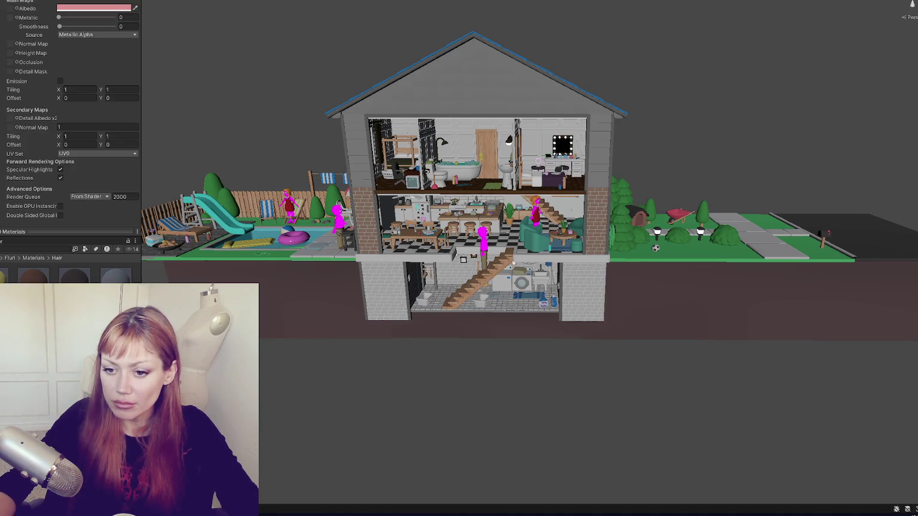
pyautogui.click(33, 276)
pyautogui.click(59, 6)
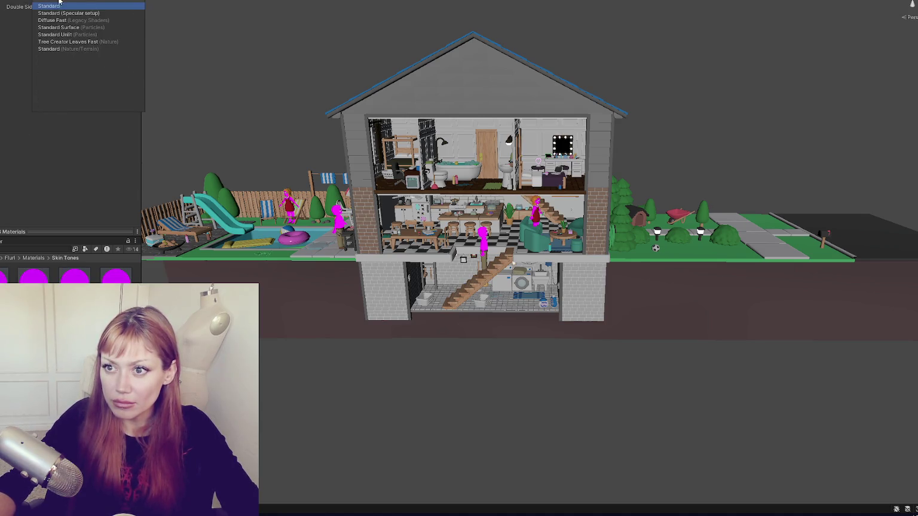
pyautogui.click(59, 5)
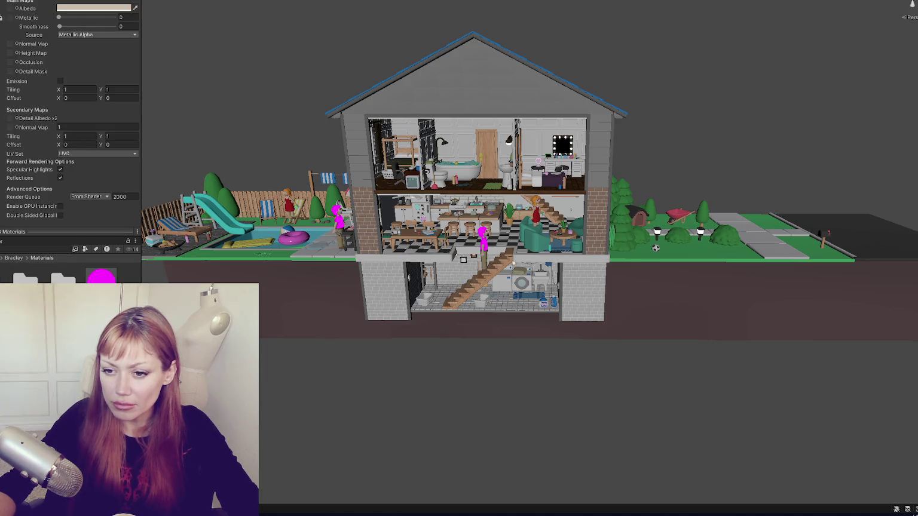
# - Browse the character's Belt, Golf Shirt and Hair folders, then set the pink material to Standard (metallic)
pyautogui.click(100, 274)
pyautogui.doubleClick(25, 277)
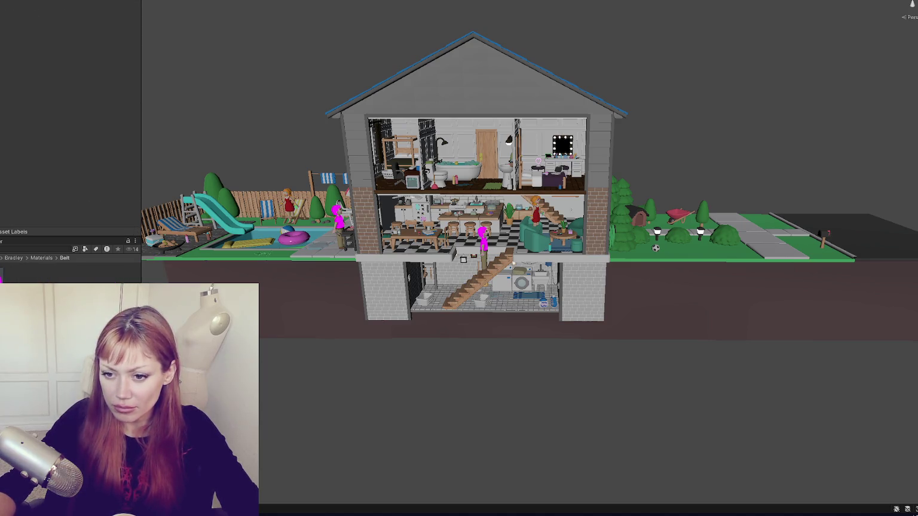
pyautogui.click(25, 277)
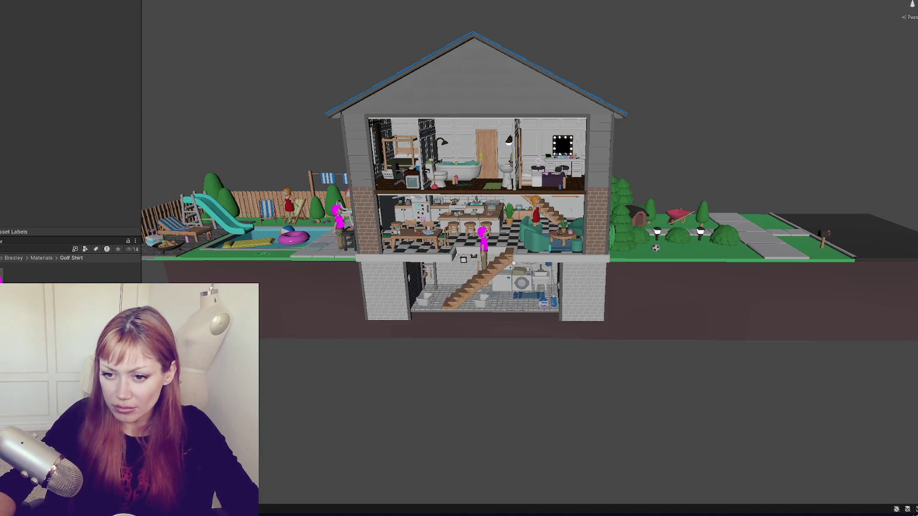
pyautogui.click(25, 277)
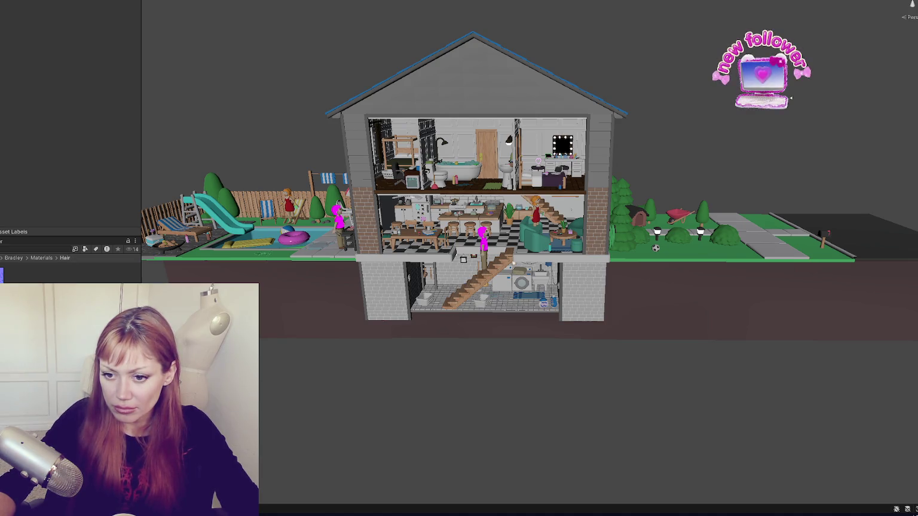
pyautogui.click(42, 257)
pyautogui.click(116, 277)
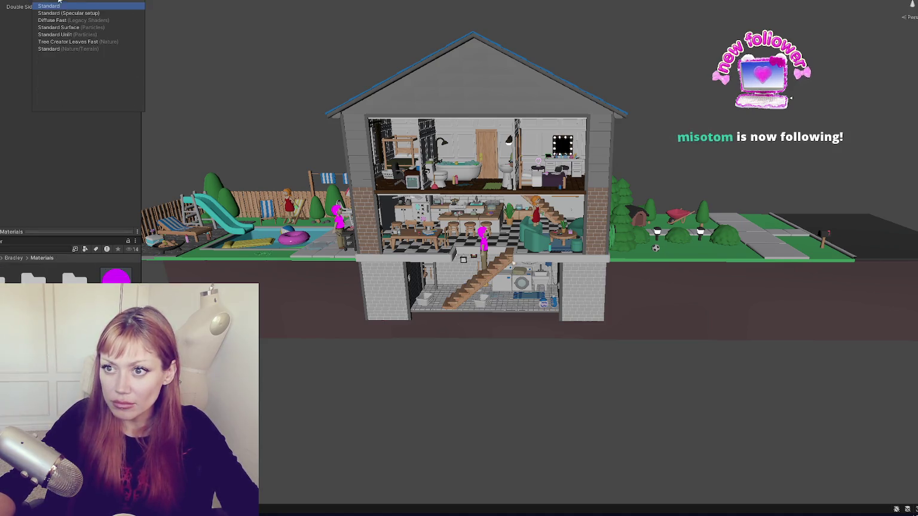
pyautogui.click(47, 6)
pyautogui.click(72, 4)
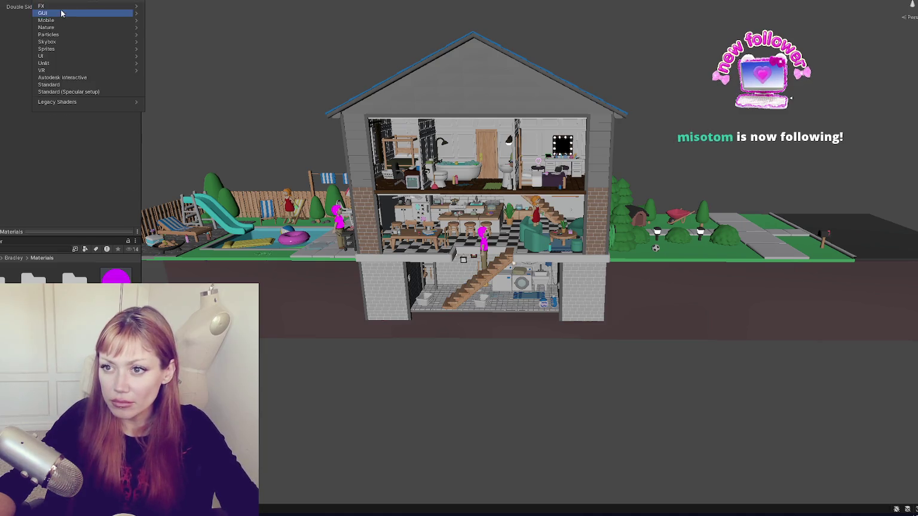
pyautogui.click(59, 6)
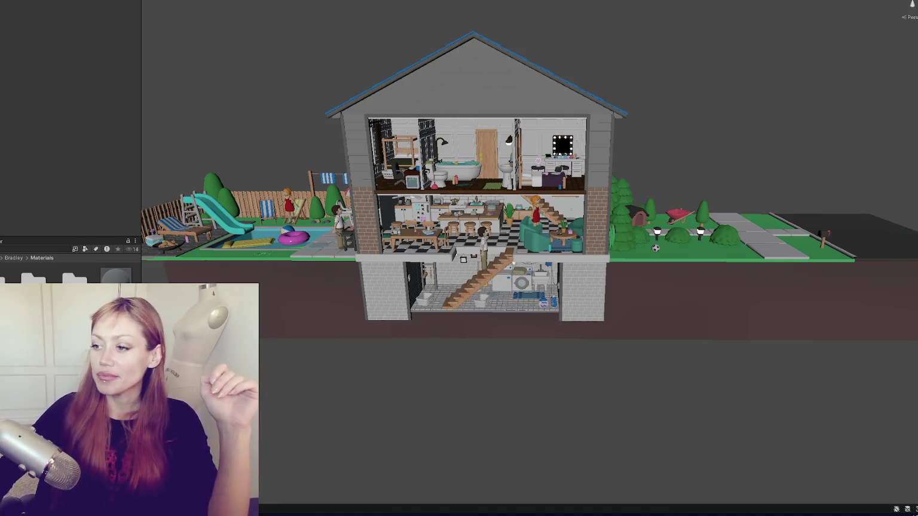
# - Select the ceiling block over the upstairs rooms, orbit around the house and frame it with F
pyautogui.scroll(5, 387, 92)
pyautogui.scroll(-3, 387, 92)
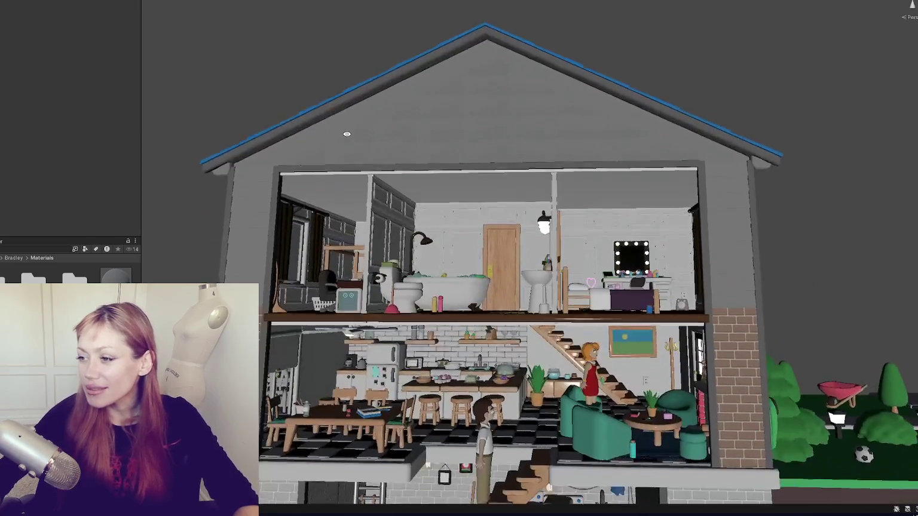
pyautogui.scroll(3, 413, 178)
pyautogui.click(413, 178)
pyautogui.moveTo(413, 178)
pyautogui.mouseDown()
pyautogui.moveTo(454, 203)
pyautogui.moveTo(491, 191)
pyautogui.mouseUp()
pyautogui.scroll(-3, 490, 191)
pyautogui.scroll(1, 541, 174)
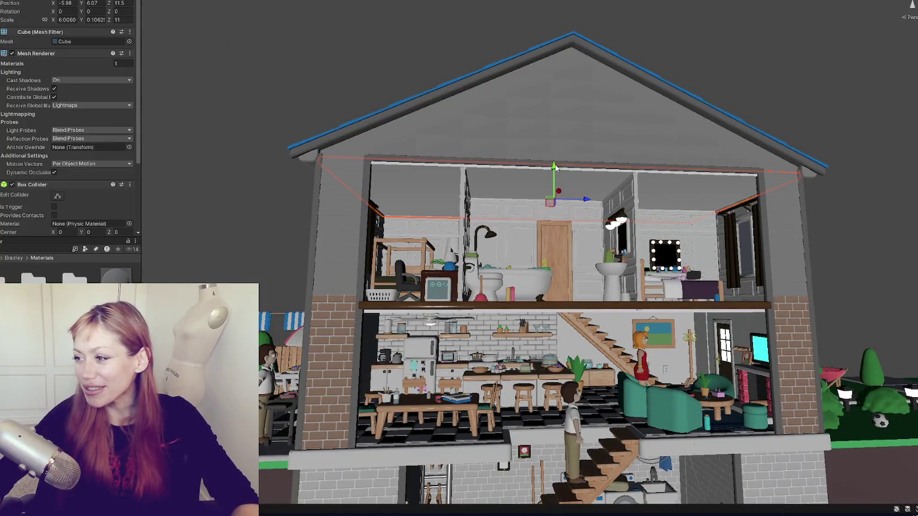
pyautogui.scroll(4, 553, 166)
pyautogui.scroll(-4, 553, 164)
pyautogui.press('f')
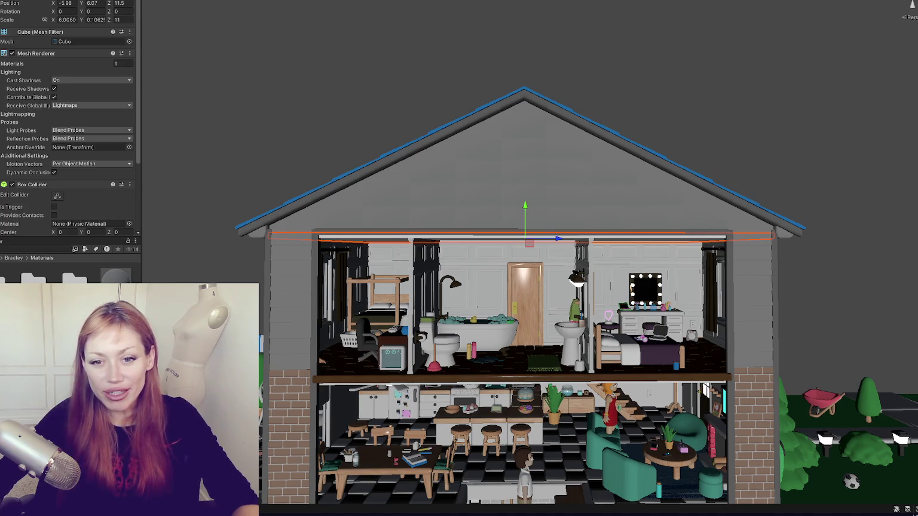
pyautogui.click(246, 102)
pyautogui.moveTo(246, 102)
pyautogui.mouseDown()
pyautogui.moveTo(392, 211)
pyautogui.moveTo(381, 155)
pyautogui.mouseUp()
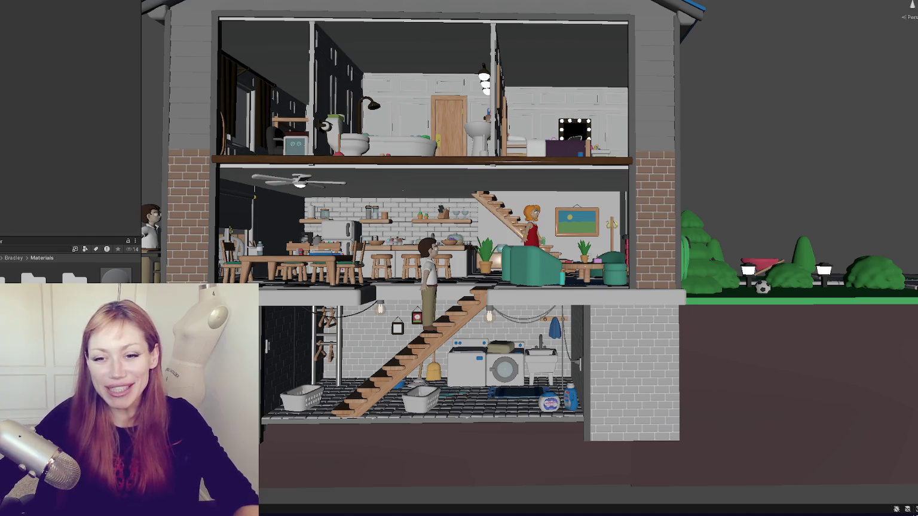
pyautogui.moveTo(299, 192)
pyautogui.mouseDown()
pyautogui.moveTo(358, 172)
pyautogui.moveTo(342, 188)
pyautogui.mouseUp()
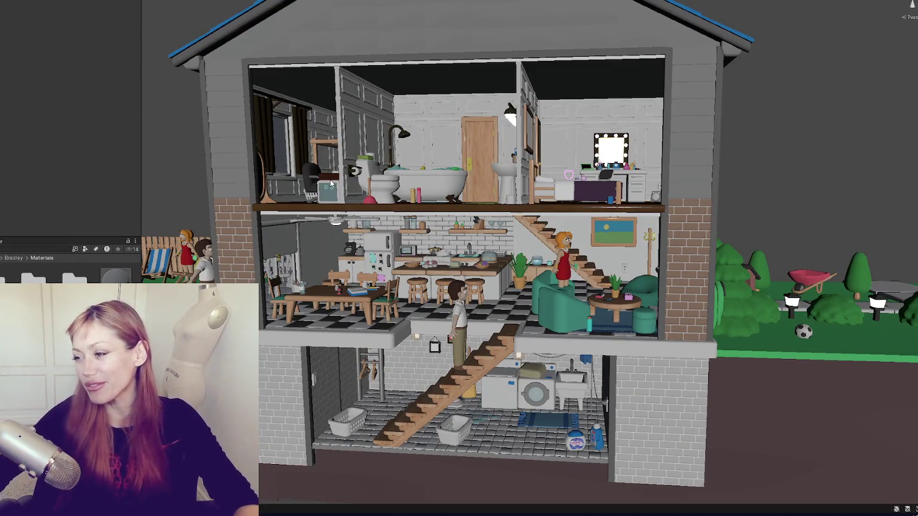
pyautogui.moveTo(569, 192)
pyautogui.mouseDown()
pyautogui.moveTo(634, 180)
pyautogui.moveTo(557, 140)
pyautogui.mouseUp()
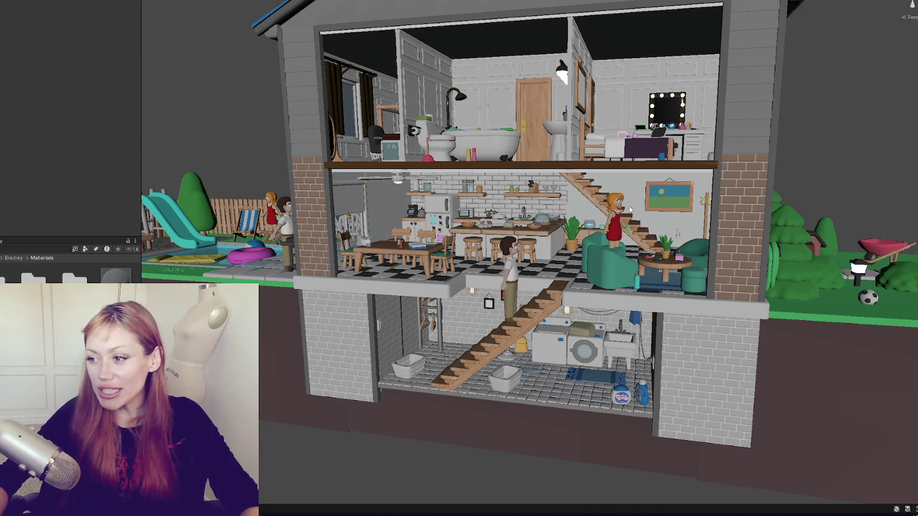
pyautogui.scroll(-3, 594, 203)
pyautogui.moveTo(595, 204)
pyautogui.mouseDown()
pyautogui.moveTo(717, 209)
pyautogui.moveTo(323, 202)
pyautogui.mouseUp()
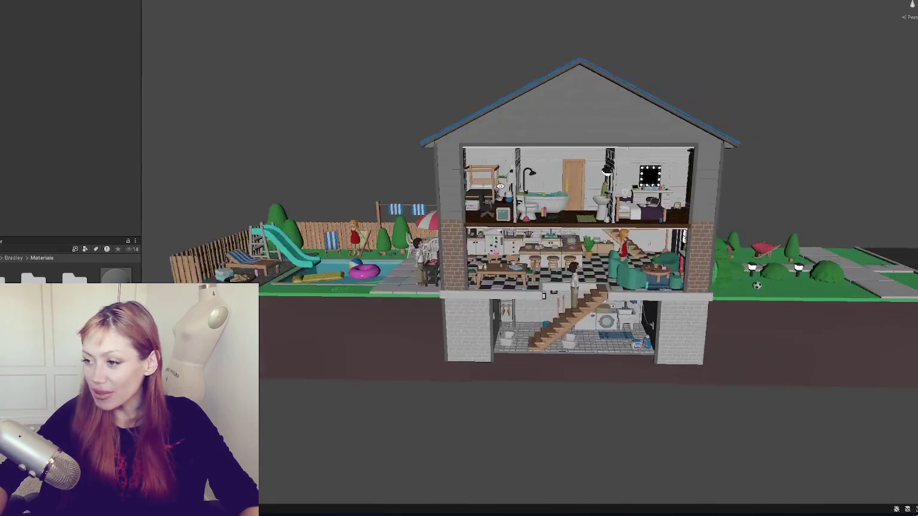
pyautogui.scroll(3, 673, 297)
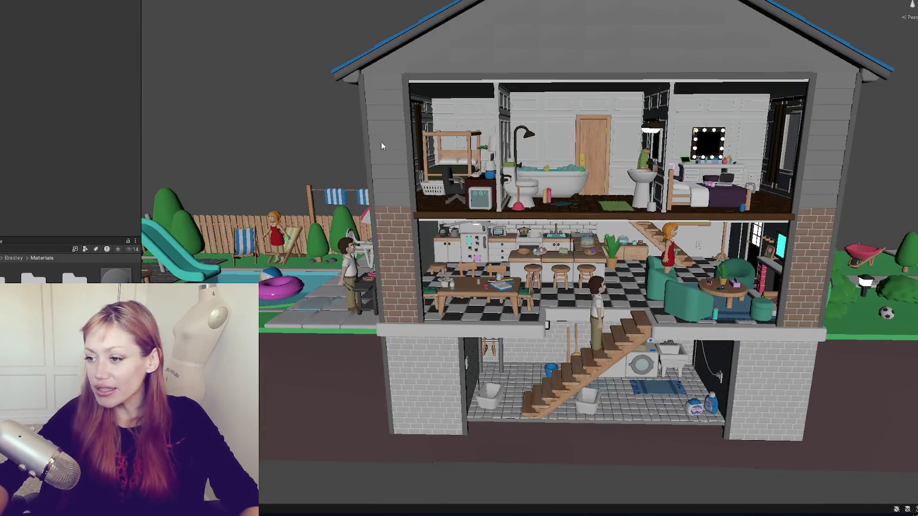
pyautogui.scroll(2, 554, 220)
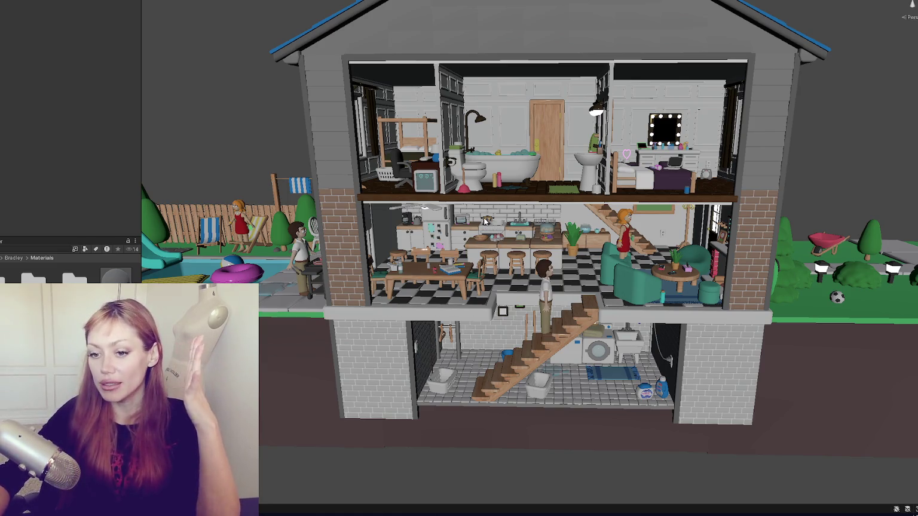
pyautogui.scroll(-3, 490, 221)
pyautogui.scroll(4, 505, 219)
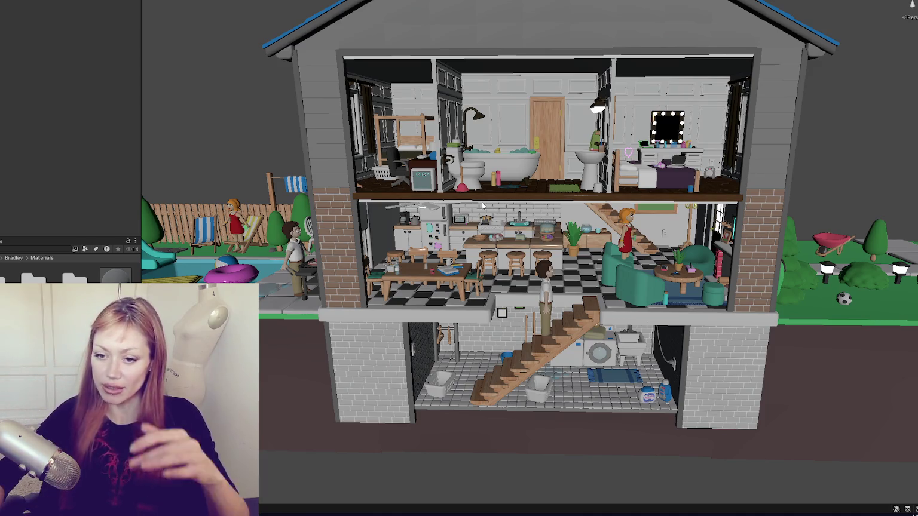
pyautogui.click(60, 311)
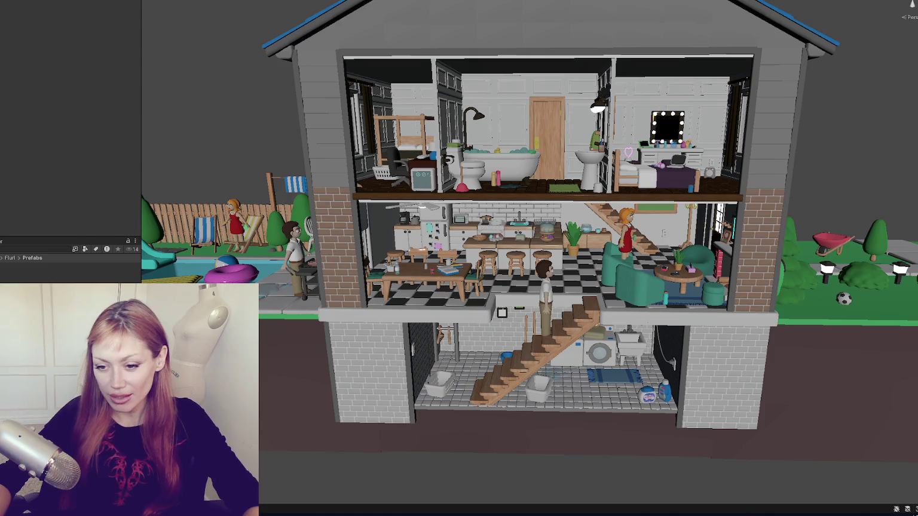
pyautogui.click(36, 335)
pyautogui.press('BackSpace')
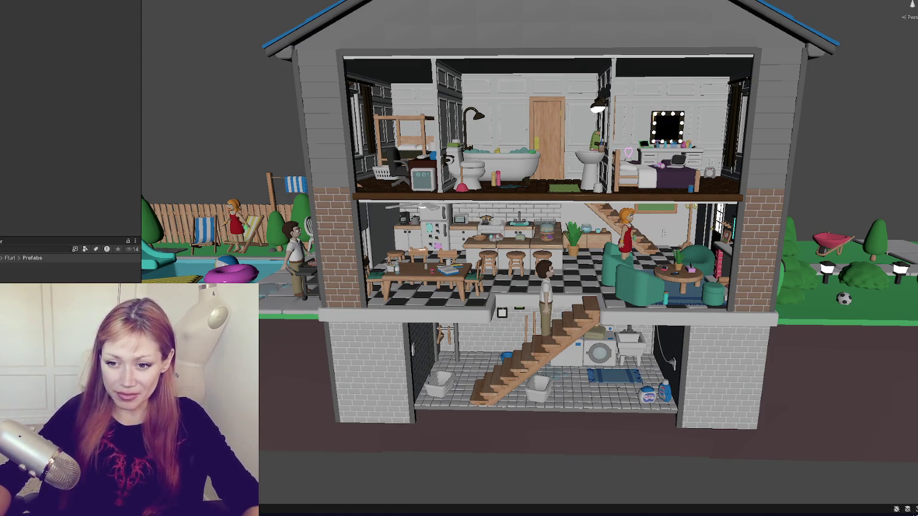
pyautogui.click(215, 241)
pyautogui.press('f')
pyautogui.click(216, 242)
pyautogui.scroll(-5, 216, 242)
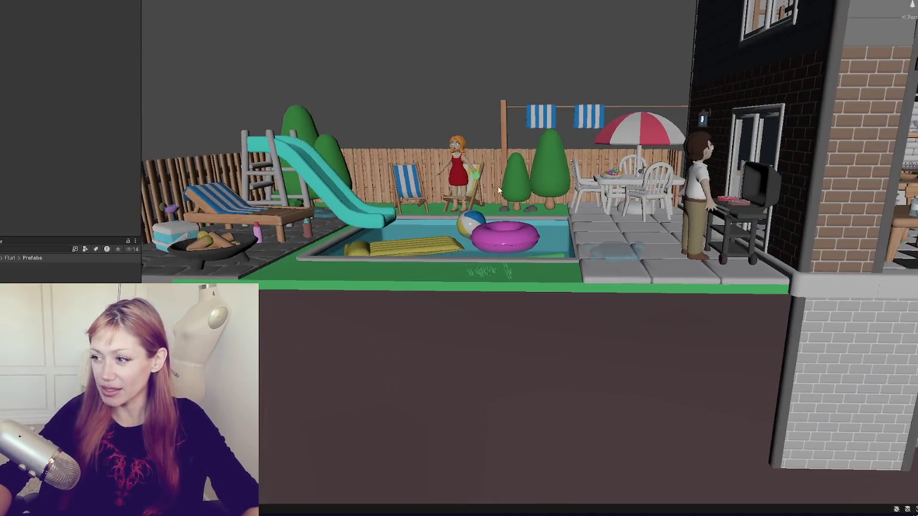
pyautogui.moveTo(498, 187)
pyautogui.mouseDown()
pyautogui.moveTo(335, 131)
pyautogui.moveTo(418, 149)
pyautogui.moveTo(334, 131)
pyautogui.mouseUp()
pyautogui.scroll(3, 312, 120)
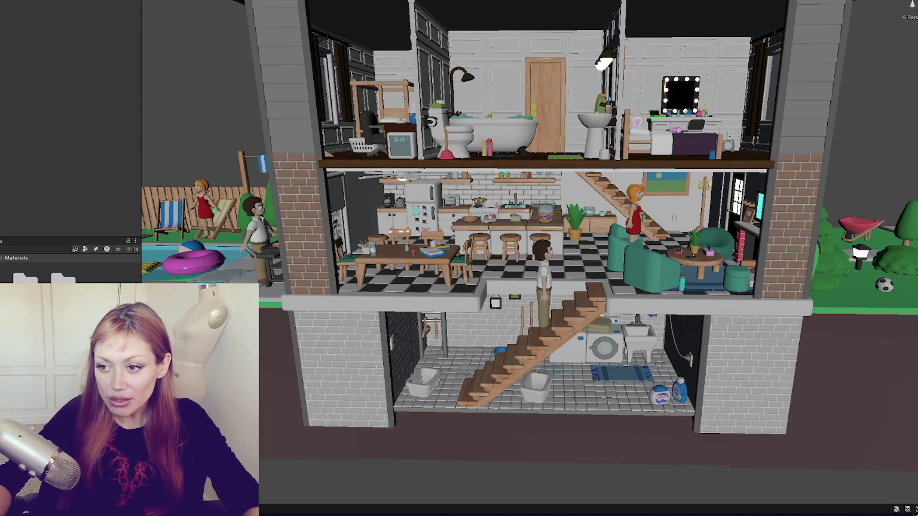
pyautogui.click(259, 242)
# - Frame the man at the grill from the side and browse the Eyes and Skin Tones material folders
pyautogui.press('f')
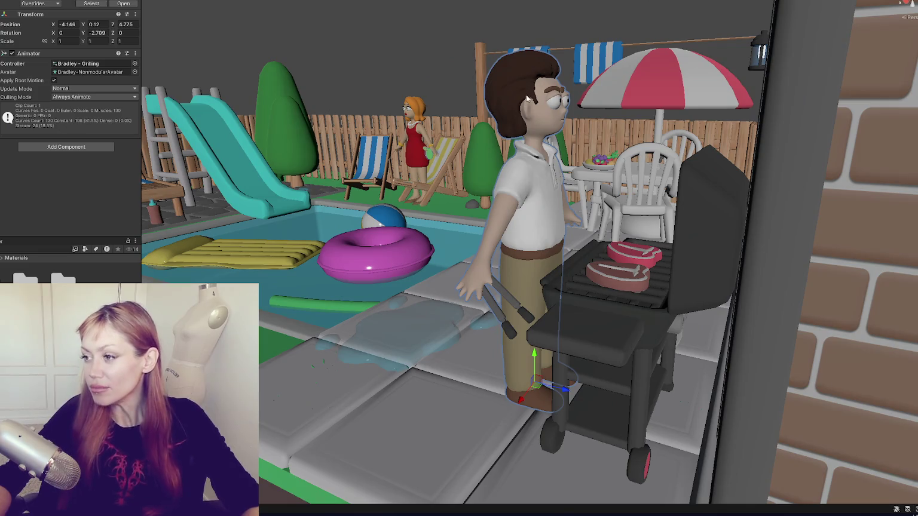
pyautogui.moveTo(523, 135)
pyautogui.mouseDown()
pyautogui.moveTo(770, 140)
pyautogui.moveTo(637, 130)
pyautogui.moveTo(705, 134)
pyautogui.moveTo(551, 110)
pyautogui.moveTo(682, 143)
pyautogui.moveTo(488, 136)
pyautogui.moveTo(473, 147)
pyautogui.mouseUp()
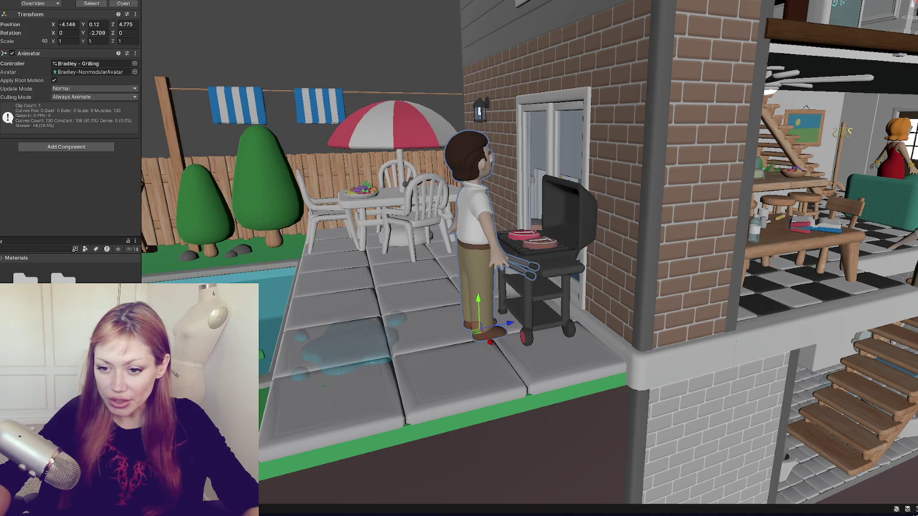
pyautogui.doubleClick(25, 278)
pyautogui.click(16, 258)
pyautogui.doubleClick(74, 276)
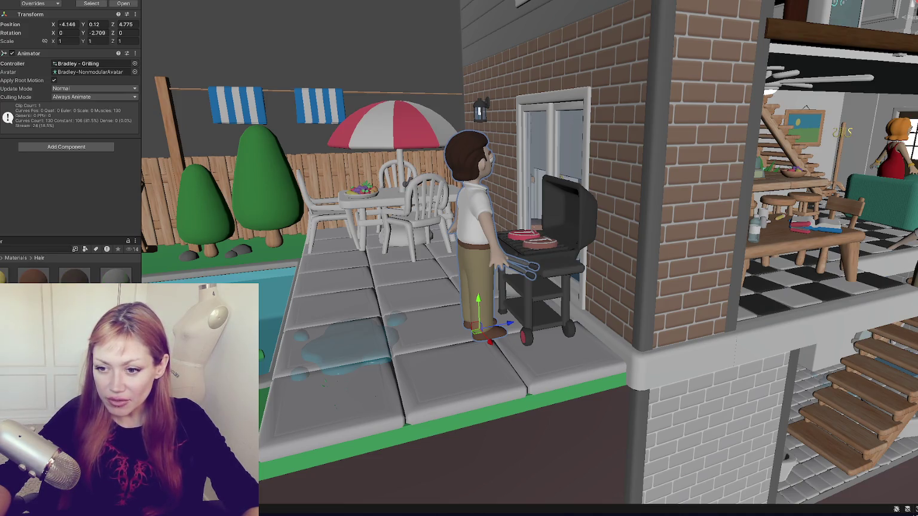
pyautogui.click(15, 258)
pyautogui.doubleClick(62, 278)
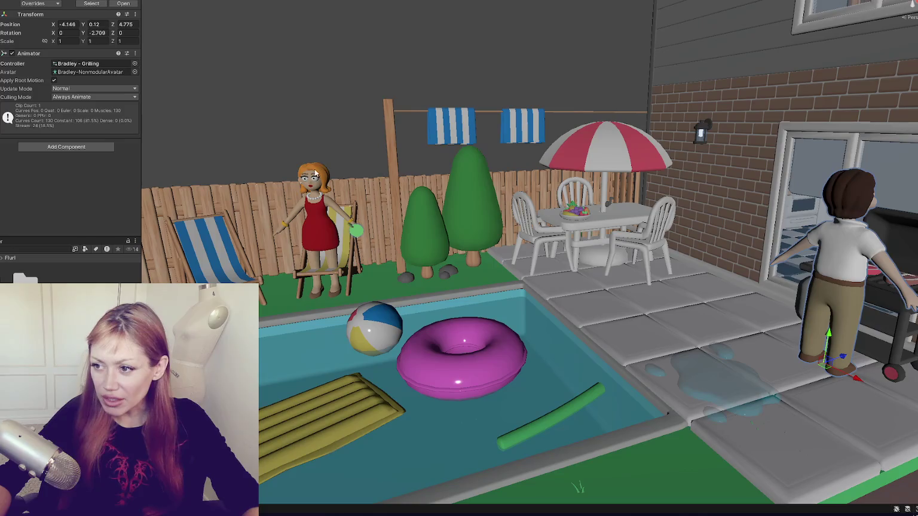
# - Select and frame Flurl's hair mesh, expanding then collapsing its Orange material settings
pyautogui.click(323, 171)
pyautogui.click(322, 172)
pyautogui.press('f')
pyautogui.moveTo(377, 205)
pyautogui.mouseDown()
pyautogui.moveTo(516, 217)
pyautogui.moveTo(488, 205)
pyautogui.moveTo(299, 178)
pyautogui.moveTo(289, 163)
pyautogui.mouseUp()
pyautogui.click(21, 149)
pyautogui.click(21, 150)
pyautogui.moveTo(445, 200)
pyautogui.mouseDown()
pyautogui.moveTo(502, 187)
pyautogui.moveTo(414, 185)
pyautogui.moveTo(444, 203)
pyautogui.moveTo(471, 193)
pyautogui.moveTo(621, 251)
pyautogui.moveTo(418, 245)
pyautogui.mouseUp()
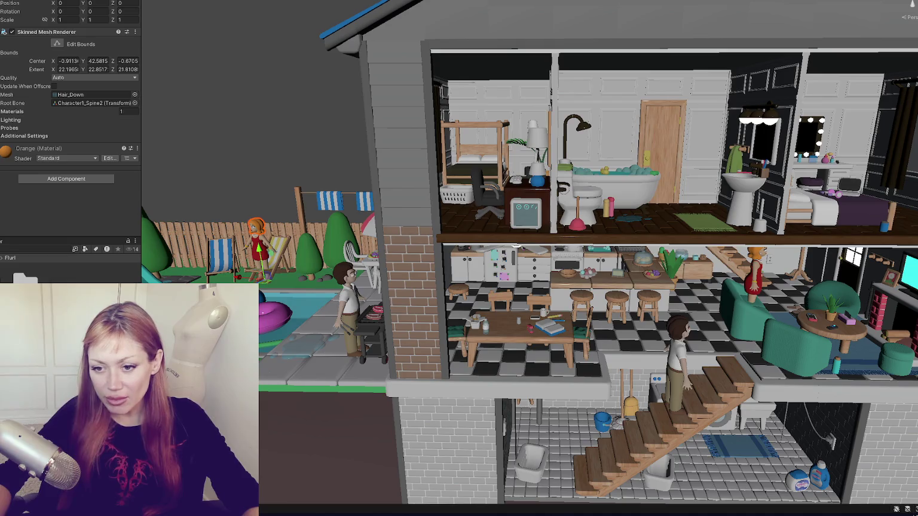
# - Open the other scene from the Project panel
pyautogui.scroll(-2, 71, 266)
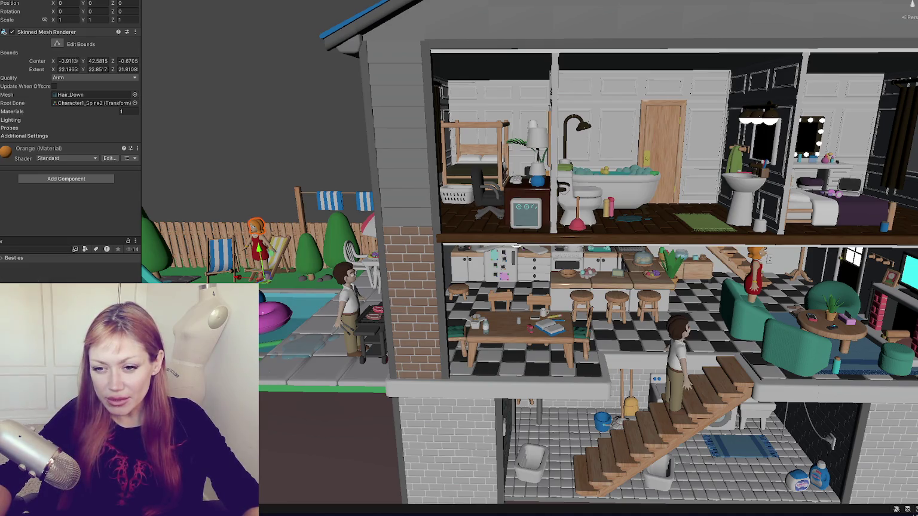
pyautogui.scroll(-2, 70, 266)
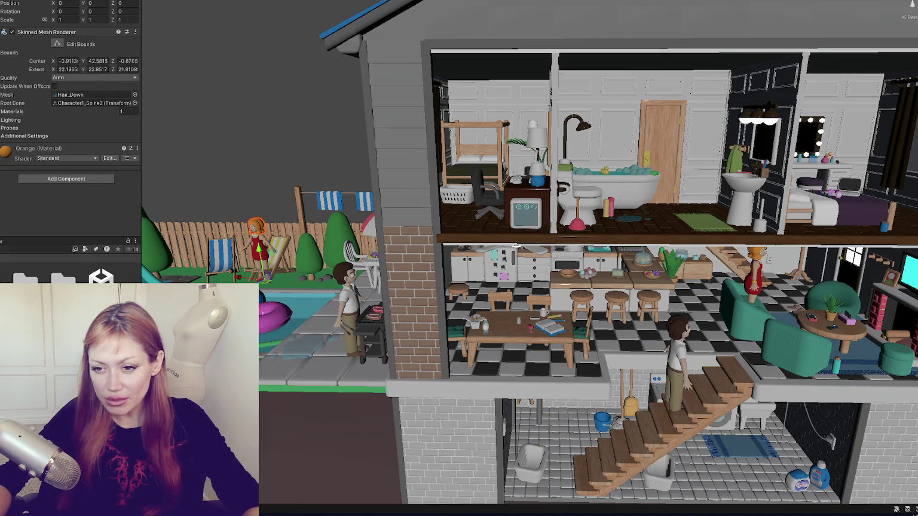
pyautogui.scroll(2, 70, 266)
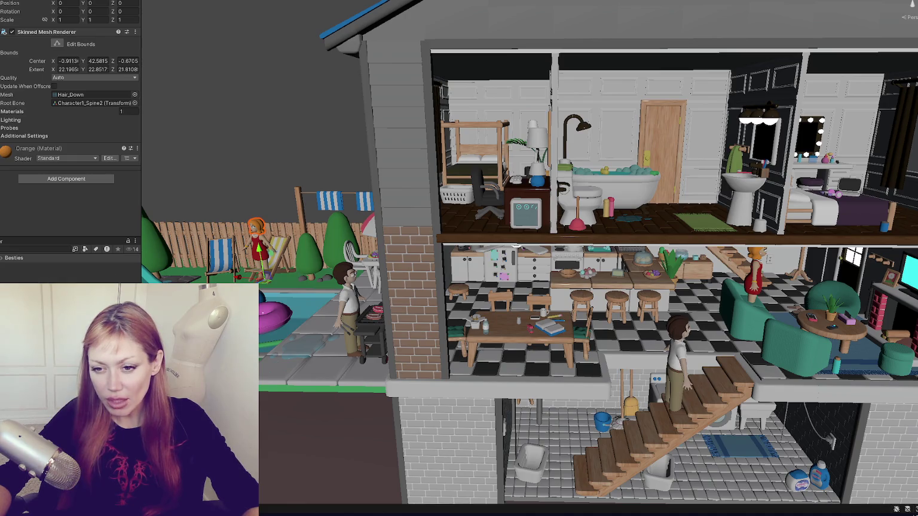
pyautogui.scroll(-2, 70, 266)
pyautogui.doubleClick(101, 276)
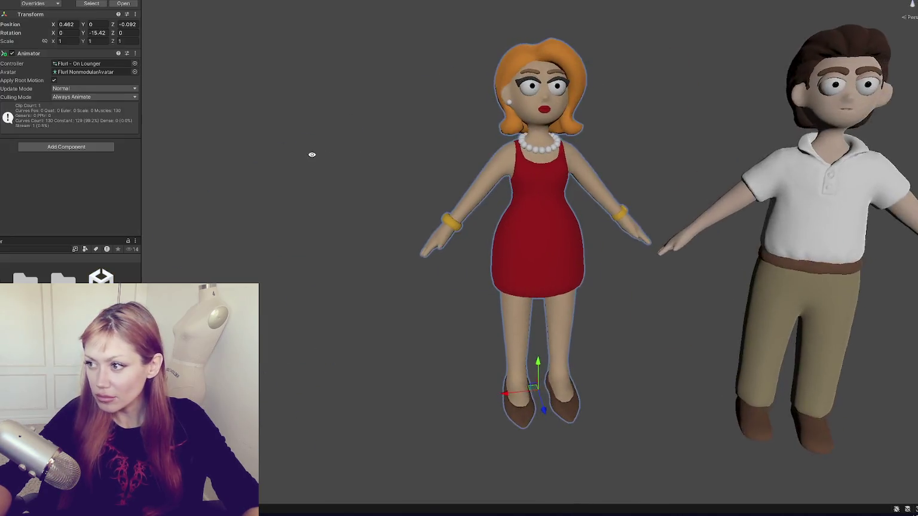
# - Orbit the Scene view until the woman and man both face the camera
pyautogui.moveTo(312, 155)
pyautogui.mouseDown()
pyautogui.moveTo(518, 167)
pyautogui.moveTo(455, 157)
pyautogui.moveTo(468, 157)
pyautogui.mouseUp()
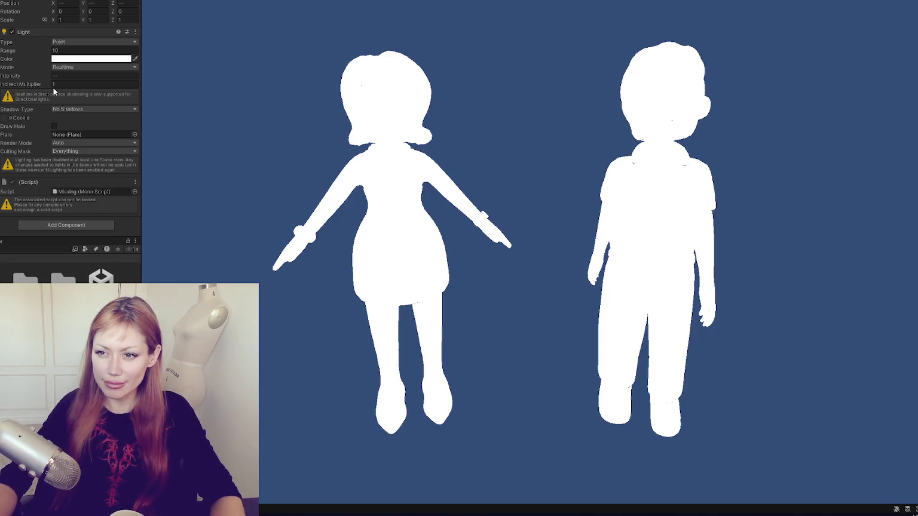
# - Set the point light to Soft Shadows, Indirect Multiplier 0 and Culling Mask Nothing
pyautogui.click(86, 110)
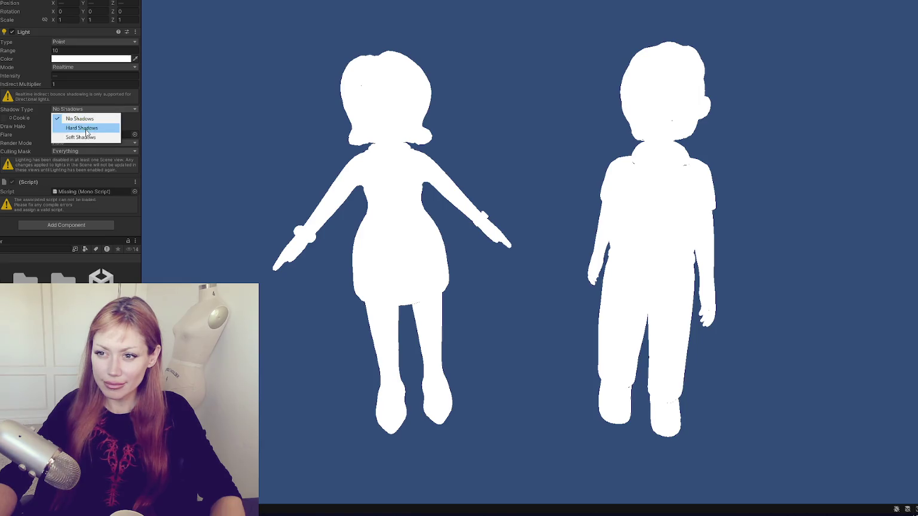
pyautogui.click(81, 136)
pyautogui.doubleClick(77, 85)
pyautogui.write('0')
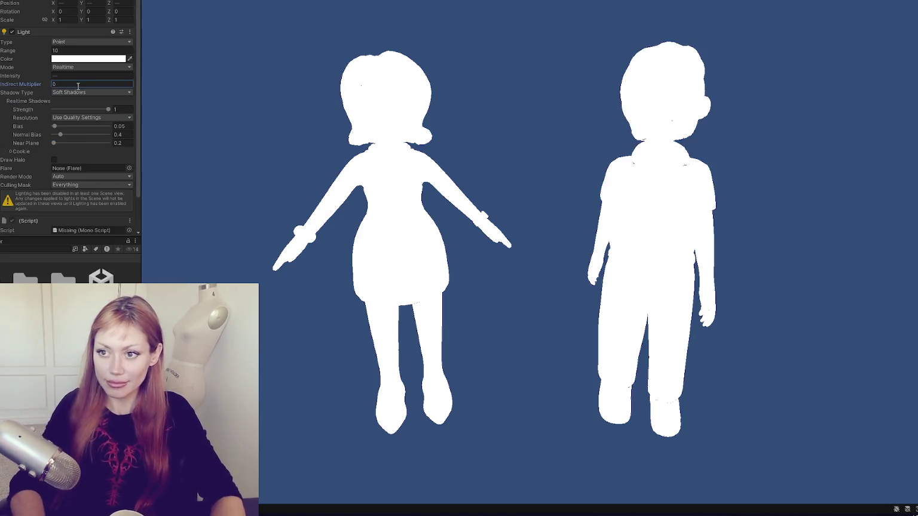
pyautogui.scroll(-2, 108, 180)
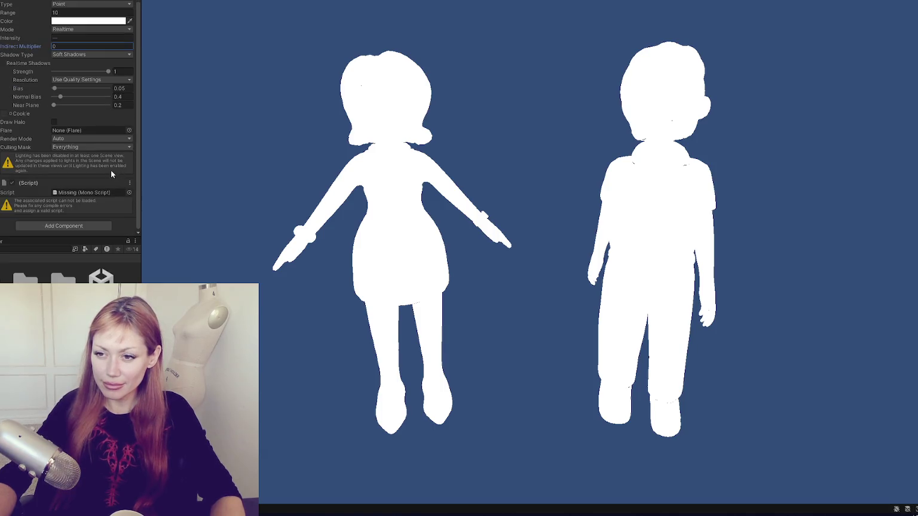
pyautogui.click(87, 147)
pyautogui.click(87, 155)
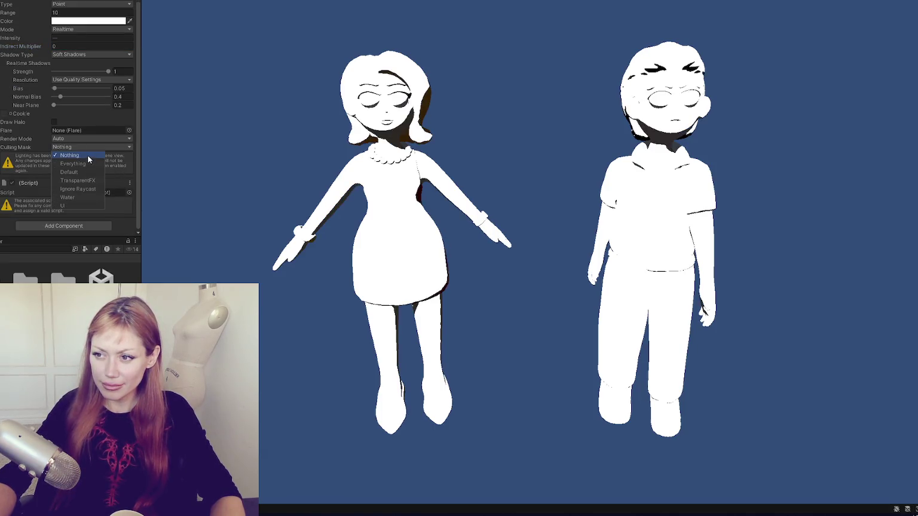
pyautogui.click(87, 155)
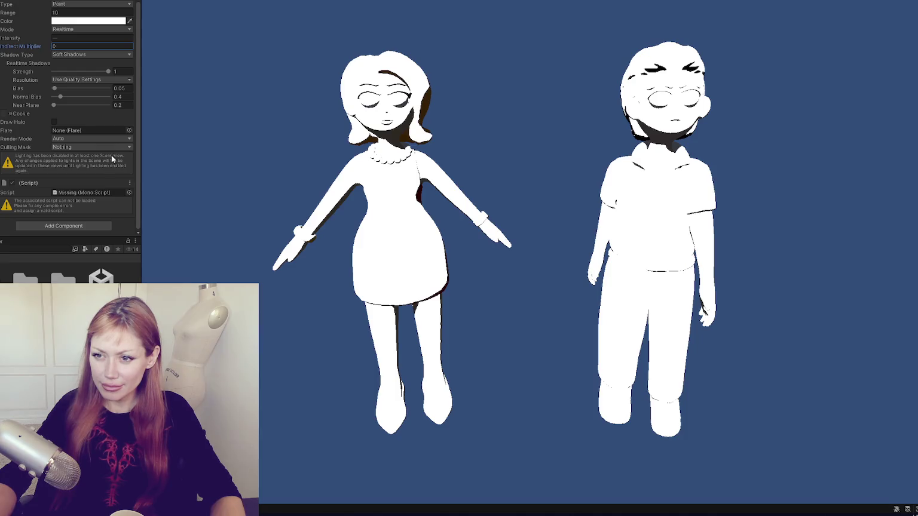
pyautogui.click(89, 147)
pyautogui.click(117, 164)
pyautogui.scroll(3, 68, 120)
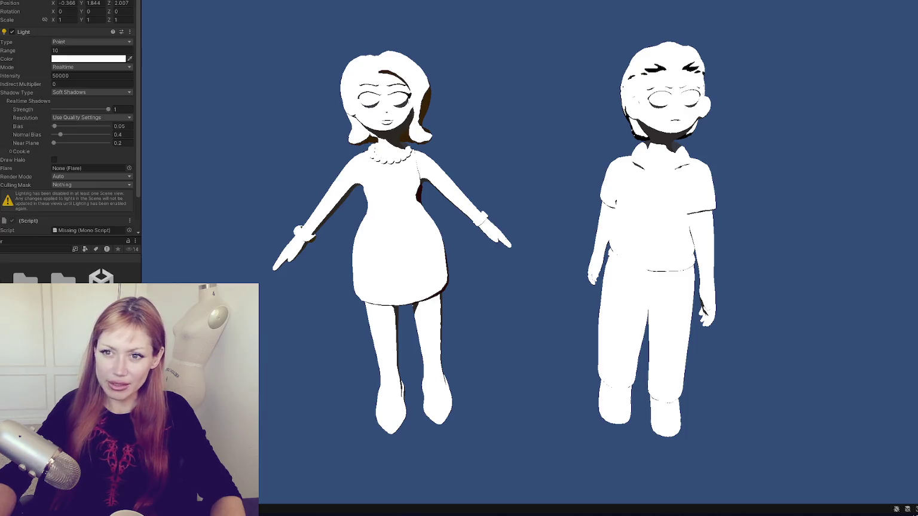
# - Add a Directional Light to the scene, then delete it again
pyautogui.rightClick(1, 28)
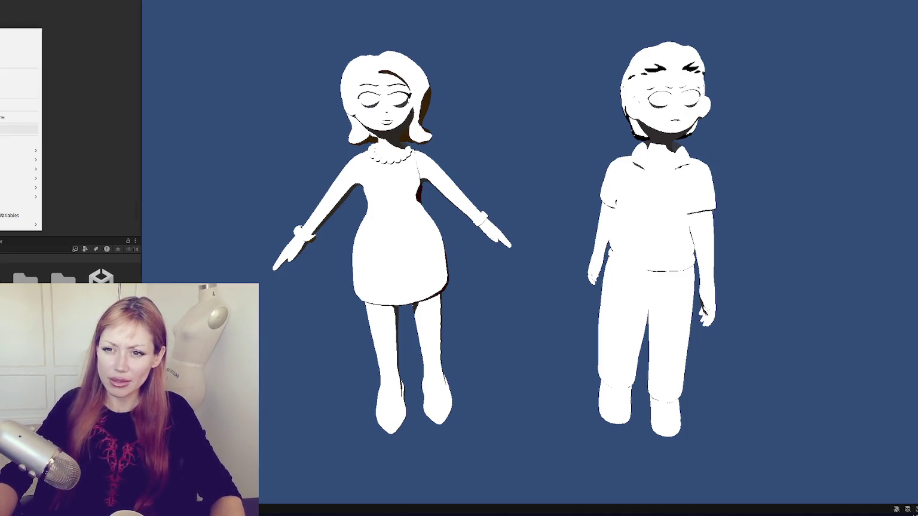
pyautogui.moveTo(18, 150)
pyautogui.click(132, 149)
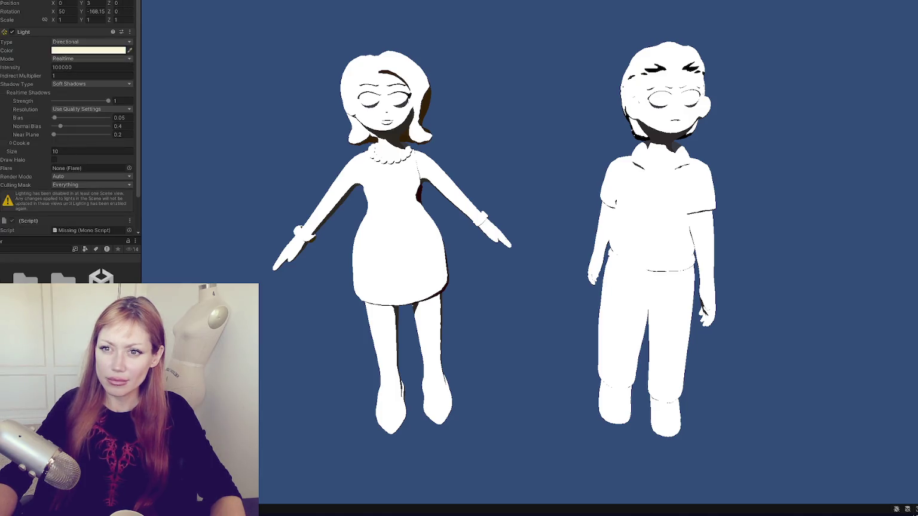
pyautogui.click(1, 36)
pyautogui.click(1, 29)
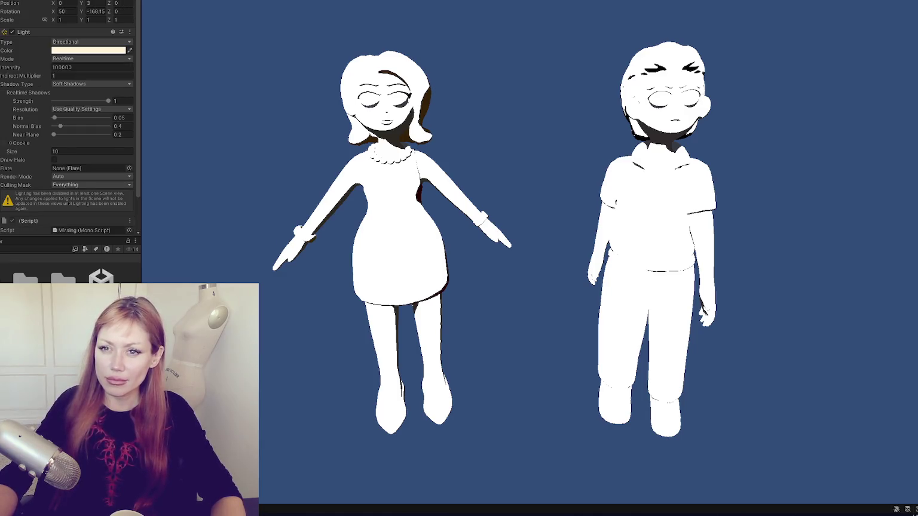
pyautogui.press('Delete')
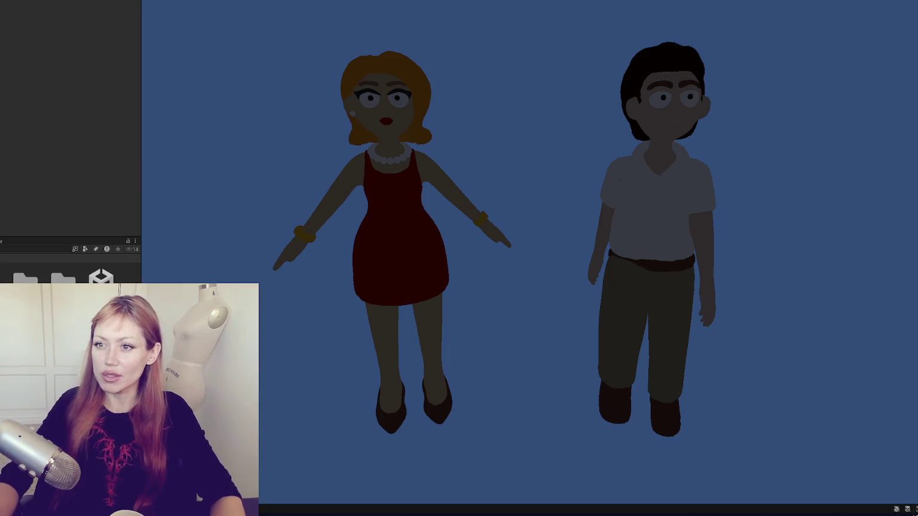
# - Add a new Point Light to the scene from the Hierarchy
pyautogui.rightClick(1, 20)
pyautogui.moveTo(30, 143)
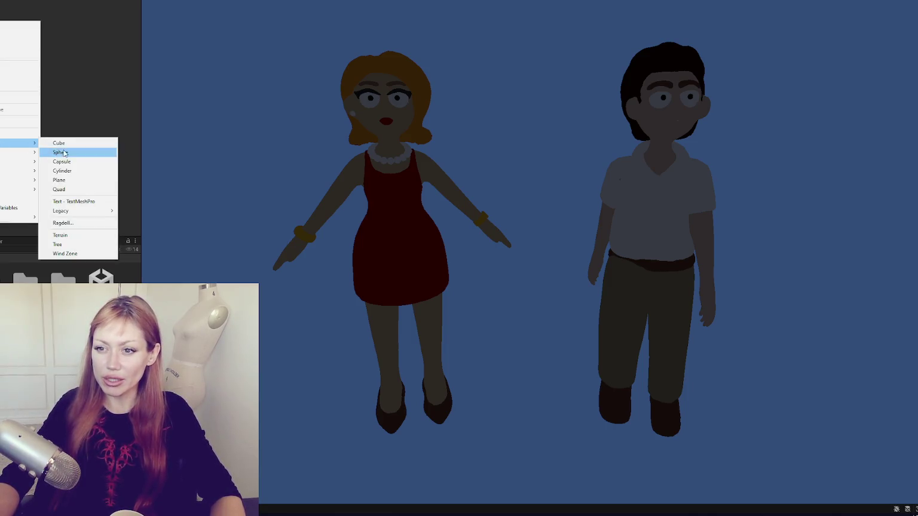
pyautogui.moveTo(9, 171)
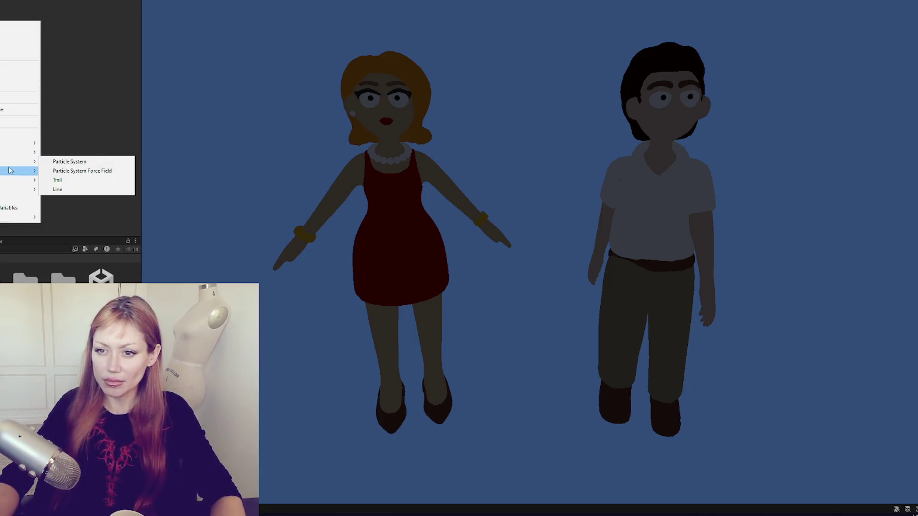
pyautogui.click(66, 179)
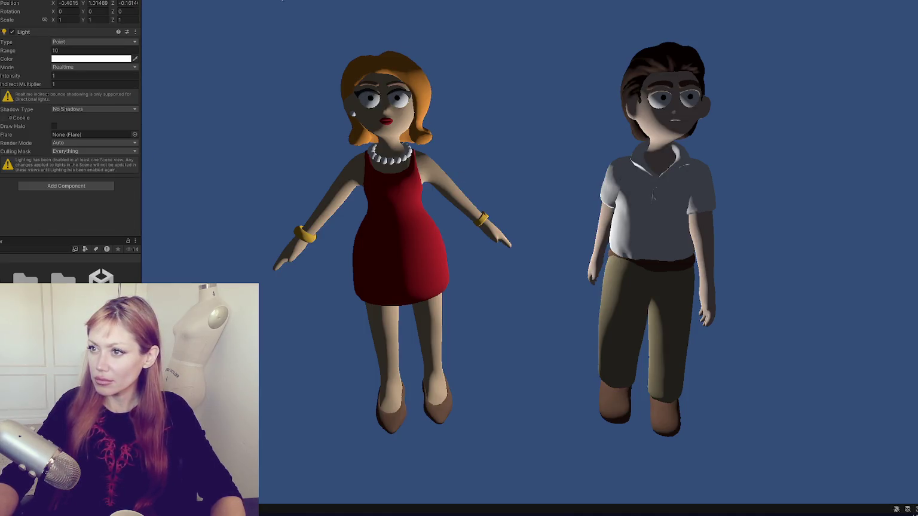
# - Enable scene lighting and move the point light up beside the man's head
pyautogui.hotkey('ctrl', '1')
pyautogui.click(813, 21)
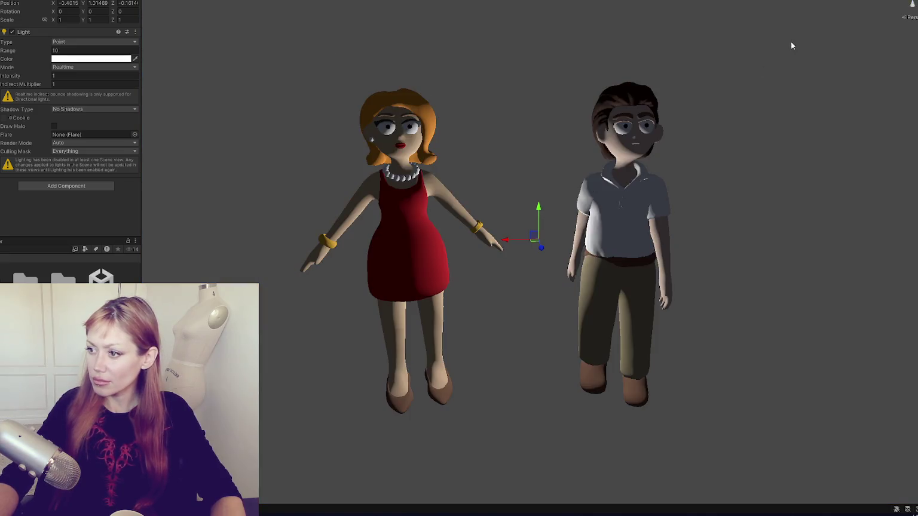
pyautogui.moveTo(551, 243)
pyautogui.mouseDown()
pyautogui.moveTo(542, 246)
pyautogui.moveTo(550, 272)
pyautogui.moveTo(546, 257)
pyautogui.moveTo(520, 268)
pyautogui.moveTo(726, 258)
pyautogui.mouseUp()
pyautogui.moveTo(754, 227)
pyautogui.mouseDown()
pyautogui.moveTo(773, 100)
pyautogui.moveTo(784, 128)
pyautogui.moveTo(807, 133)
pyautogui.moveTo(741, 150)
pyautogui.moveTo(636, 130)
pyautogui.moveTo(759, 137)
pyautogui.moveTo(731, 148)
pyautogui.moveTo(203, 166)
pyautogui.mouseUp()
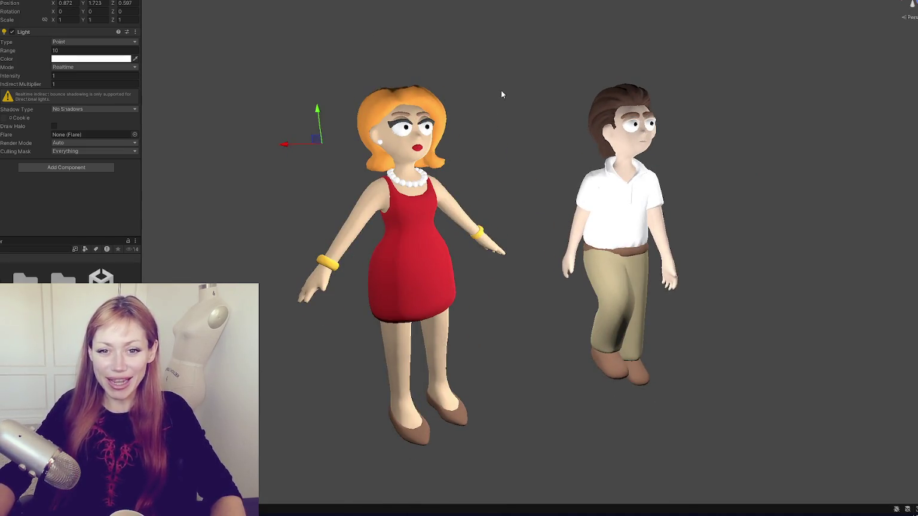
# - Lift the Point Light above and in front of both characters to Y 2.044, Z -0.739
pyautogui.moveTo(506, 62)
pyautogui.mouseDown()
pyautogui.moveTo(415, 37)
pyautogui.moveTo(439, 2)
pyautogui.moveTo(502, 36)
pyautogui.moveTo(306, 101)
pyautogui.mouseUp()
pyautogui.moveTo(244, 136)
pyautogui.mouseDown()
pyautogui.moveTo(205, 135)
pyautogui.moveTo(230, 138)
pyautogui.moveTo(217, 122)
pyautogui.moveTo(545, 253)
pyautogui.moveTo(548, 265)
pyautogui.moveTo(526, 281)
pyautogui.moveTo(536, 265)
pyautogui.moveTo(550, 8)
pyautogui.moveTo(547, 26)
pyautogui.moveTo(586, 105)
pyautogui.moveTo(523, 82)
pyautogui.moveTo(532, 72)
pyautogui.moveTo(554, 80)
pyautogui.moveTo(785, 69)
pyautogui.moveTo(583, 109)
pyautogui.mouseUp()
pyautogui.moveTo(514, 88)
pyautogui.mouseDown()
pyautogui.moveTo(528, 25)
pyautogui.moveTo(535, 76)
pyautogui.moveTo(564, 30)
pyautogui.moveTo(539, 19)
pyautogui.moveTo(727, 28)
pyautogui.moveTo(359, 24)
pyautogui.moveTo(3, 3)
pyautogui.mouseUp()
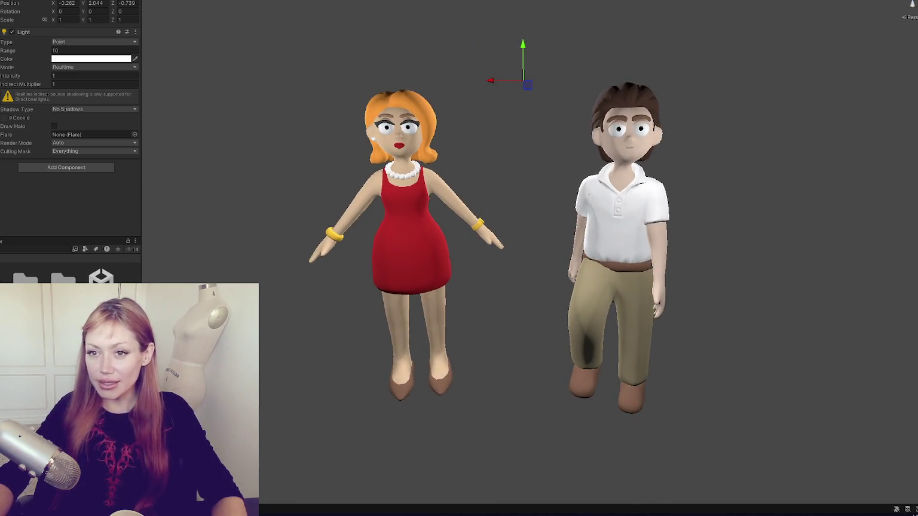
pyautogui.hotkey('ctrl', 'shift', 'd')
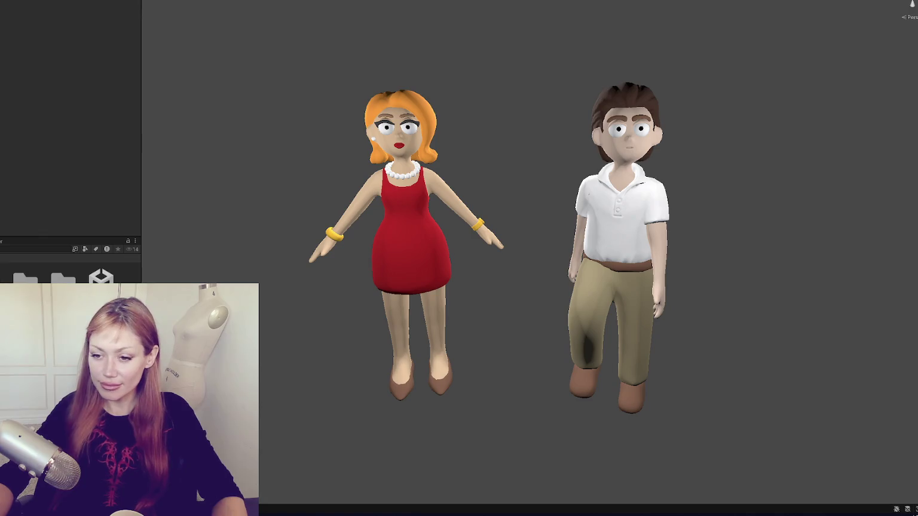
# - Exit Play mode and delete the directional light from the scene
pyautogui.hotkey('ctrl', 's')
pyautogui.hotkey('ctrl', 'z')
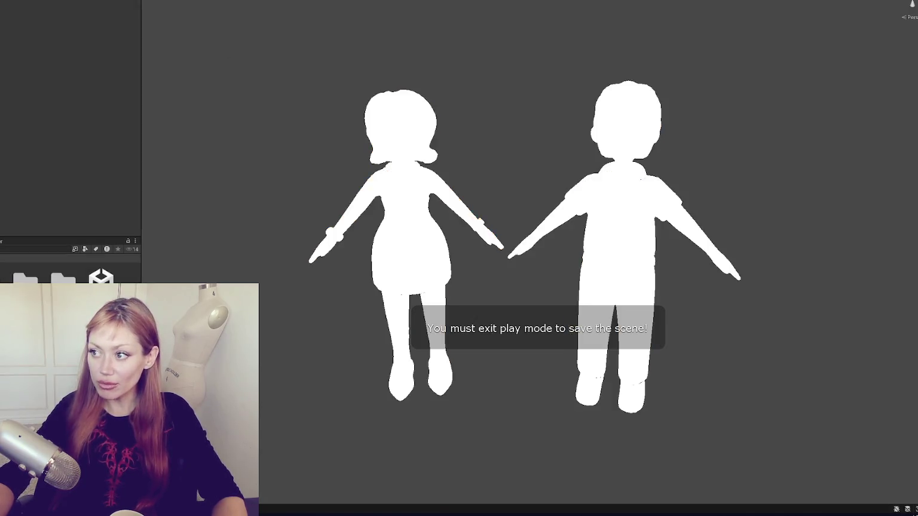
pyautogui.hotkey('ctrl', 'z')
pyautogui.hotkey('ctrl', 'z')
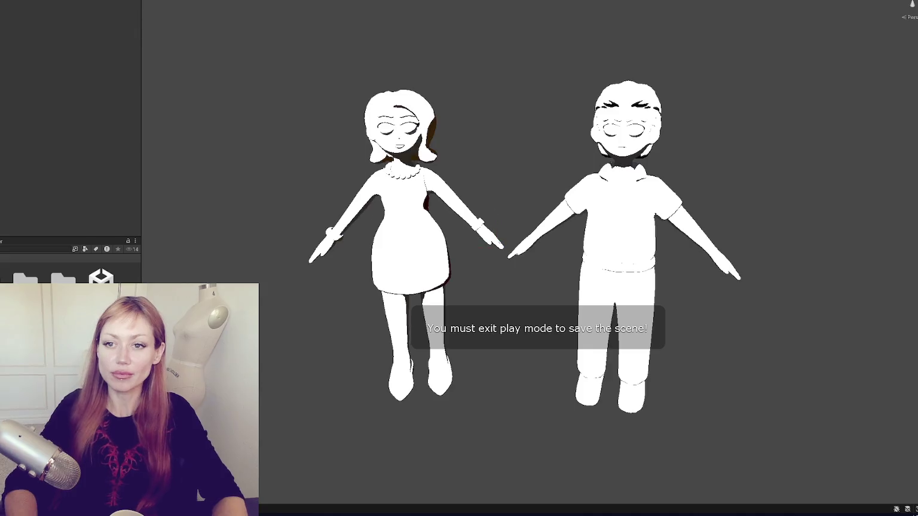
pyautogui.hotkey('ctrl', 'z')
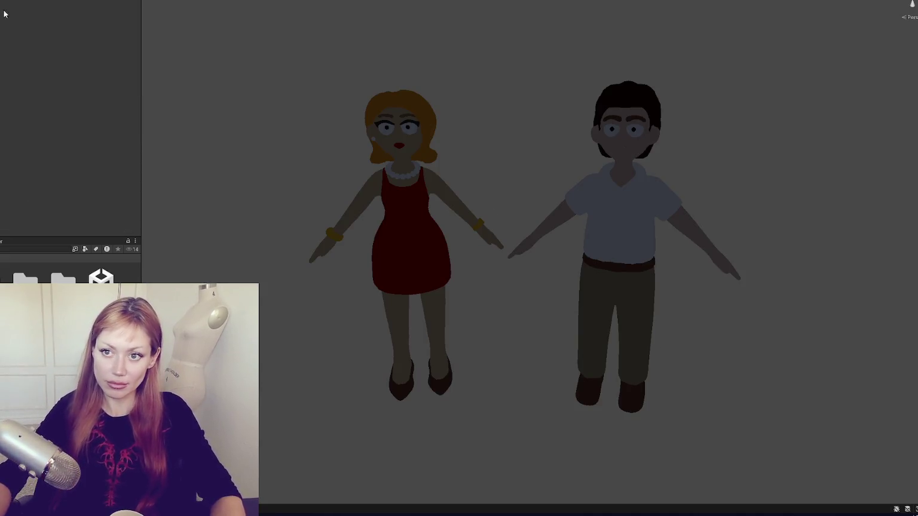
# - Add a Point Light left of the woman at X 0.826, Y 1.619, Z 0.591
pyautogui.rightClick(3, 36)
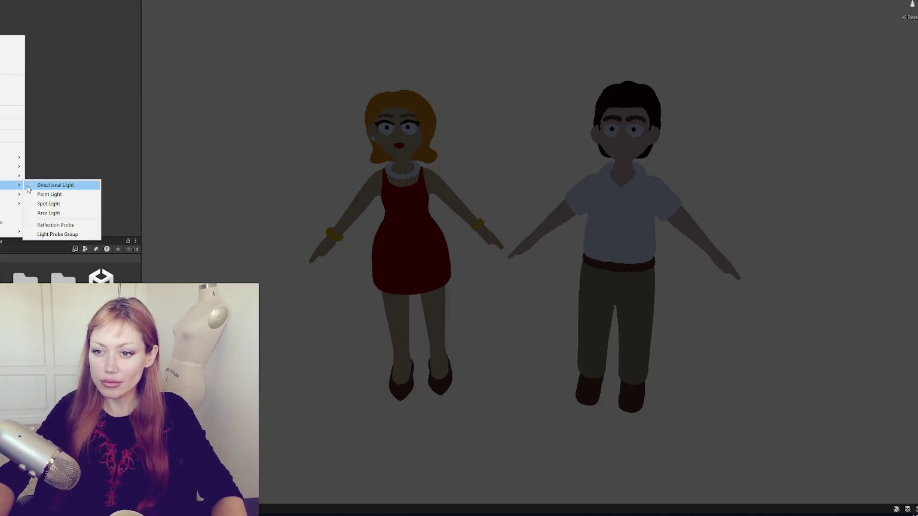
pyautogui.click(44, 181)
pyautogui.hotkey('ctrl', 'z')
pyautogui.rightClick(3, 82)
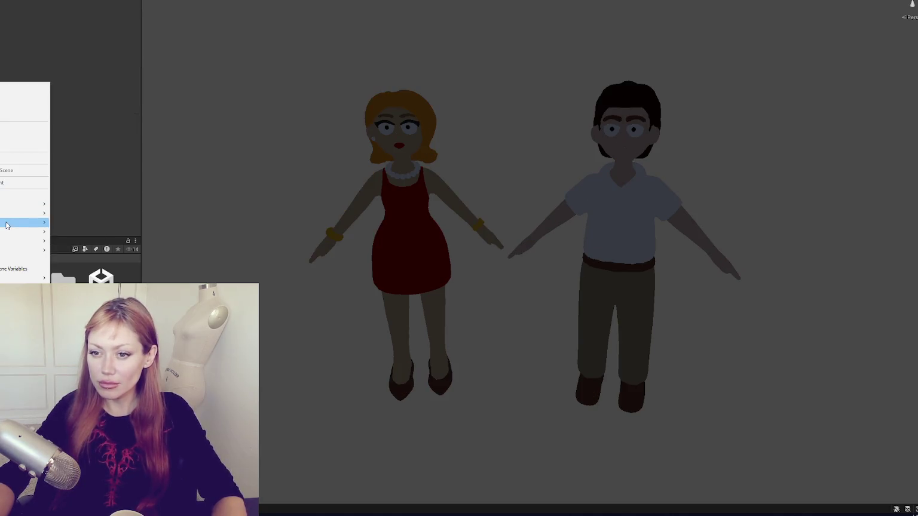
pyautogui.moveTo(15, 228)
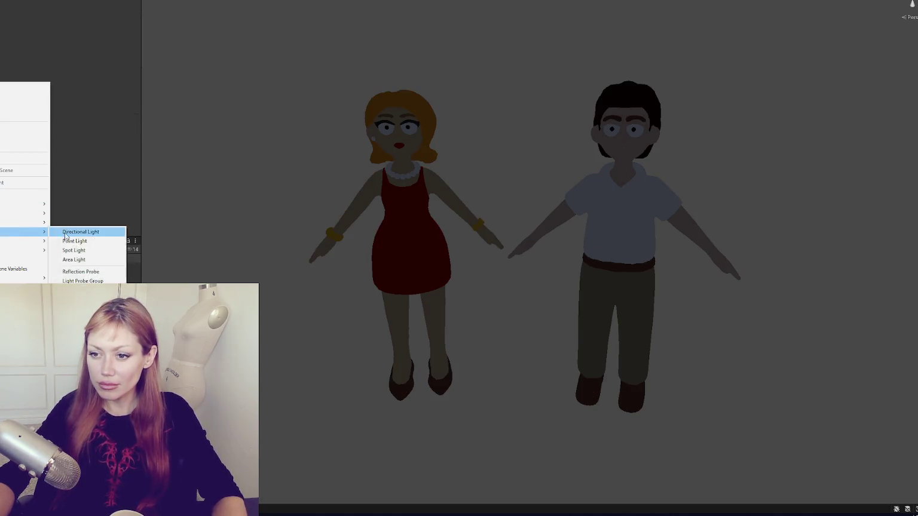
pyautogui.click(71, 239)
pyautogui.moveTo(544, 238)
pyautogui.mouseDown()
pyautogui.moveTo(565, 240)
pyautogui.moveTo(524, 234)
pyautogui.moveTo(720, 244)
pyautogui.moveTo(756, 293)
pyautogui.moveTo(773, 149)
pyautogui.moveTo(698, 169)
pyautogui.moveTo(676, 147)
pyautogui.moveTo(691, 157)
pyautogui.moveTo(640, 179)
pyautogui.moveTo(252, 154)
pyautogui.mouseUp()
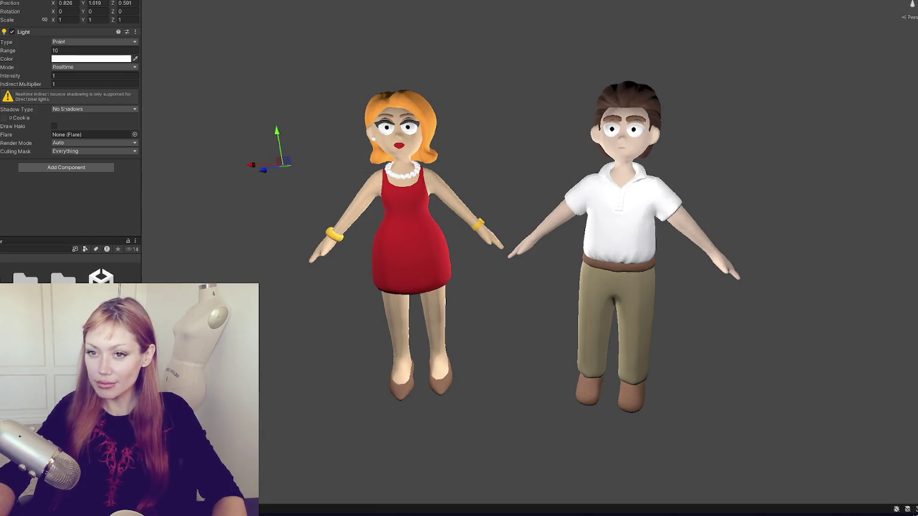
pyautogui.click(273, 113)
pyautogui.moveTo(272, 113)
pyautogui.mouseDown()
pyautogui.moveTo(334, 105)
pyautogui.moveTo(333, 118)
pyautogui.mouseUp()
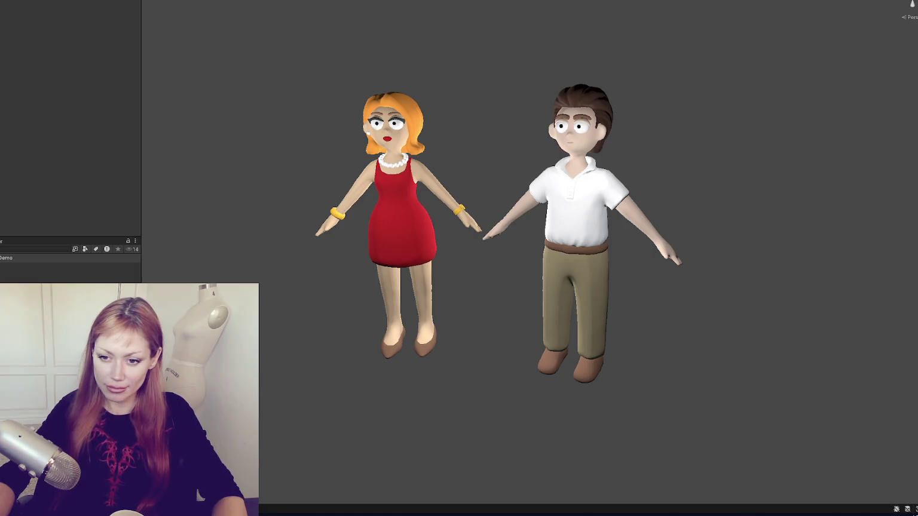
# - Delete the Demo asset and the Kitchen Pack folder, confirming each, then review the remaining assets
pyautogui.press('Delete')
pyautogui.press('Return')
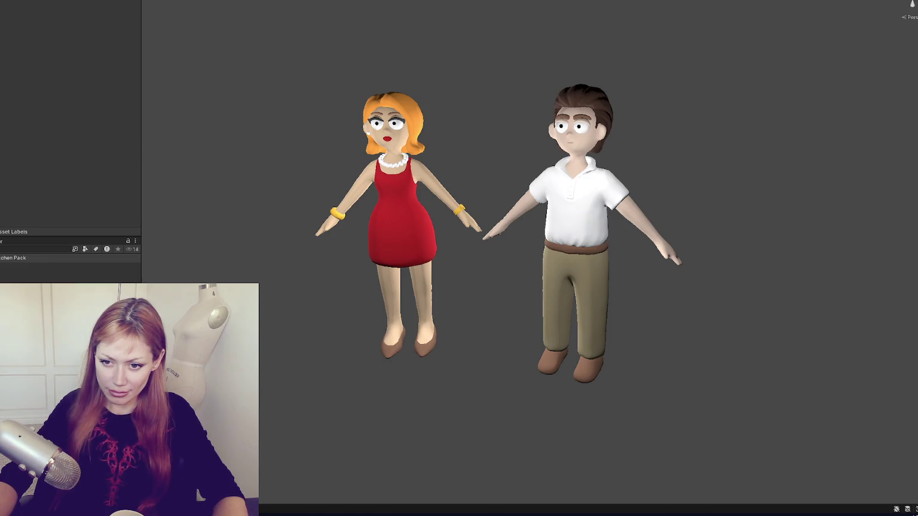
pyautogui.press('Delete')
pyautogui.press('Return')
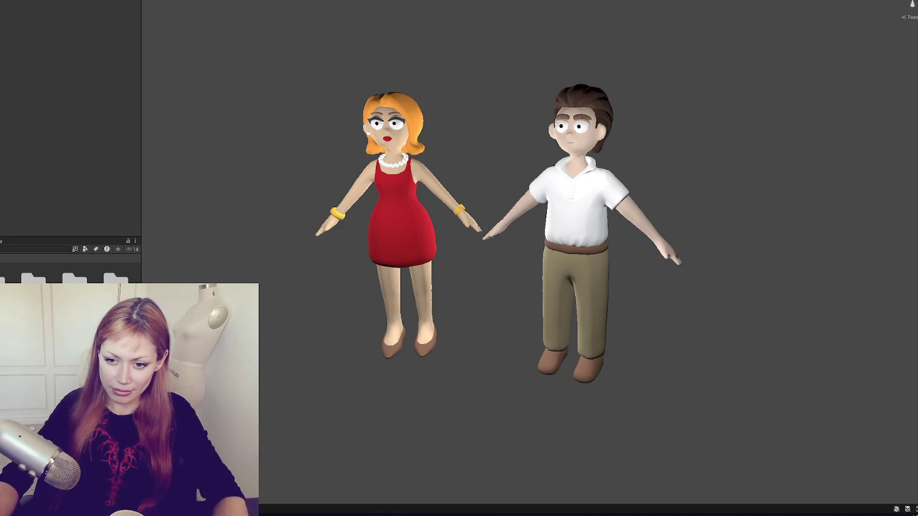
pyautogui.click(36, 249)
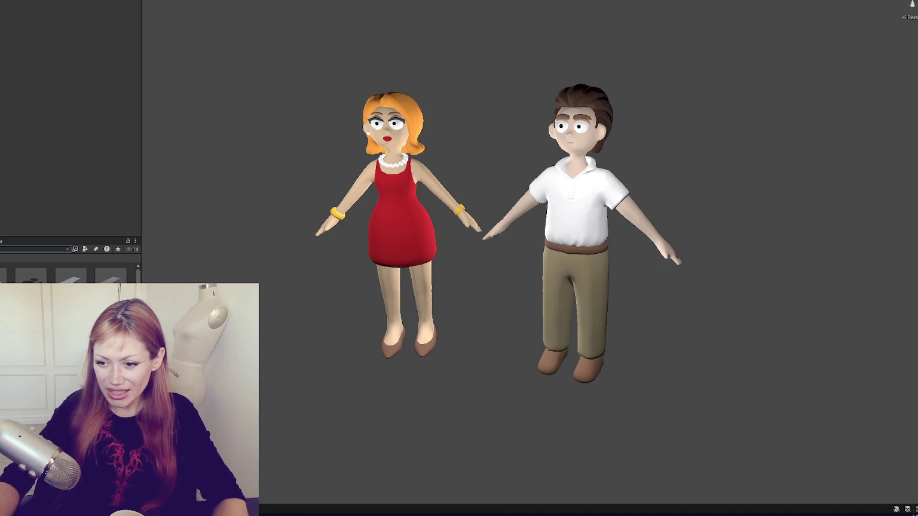
pyautogui.scroll(-1, 69, 272)
pyautogui.scroll(-1, 68, 270)
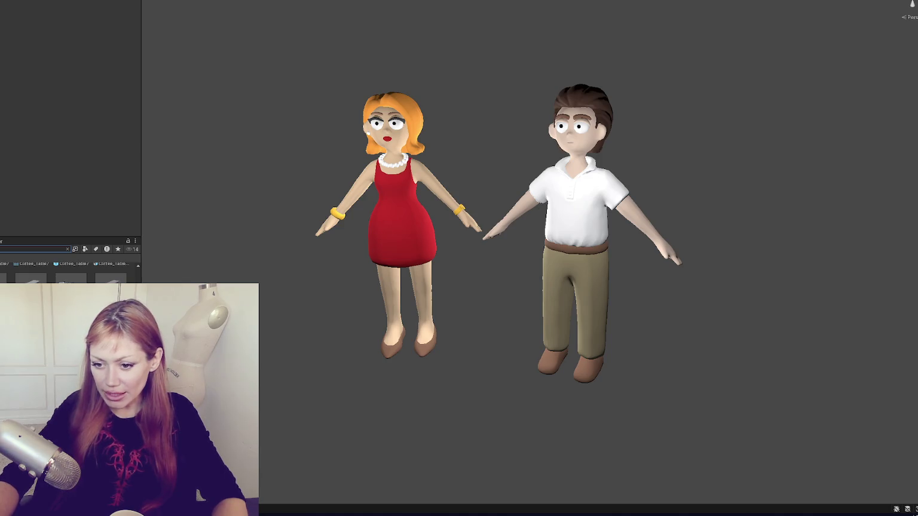
pyautogui.press('Escape')
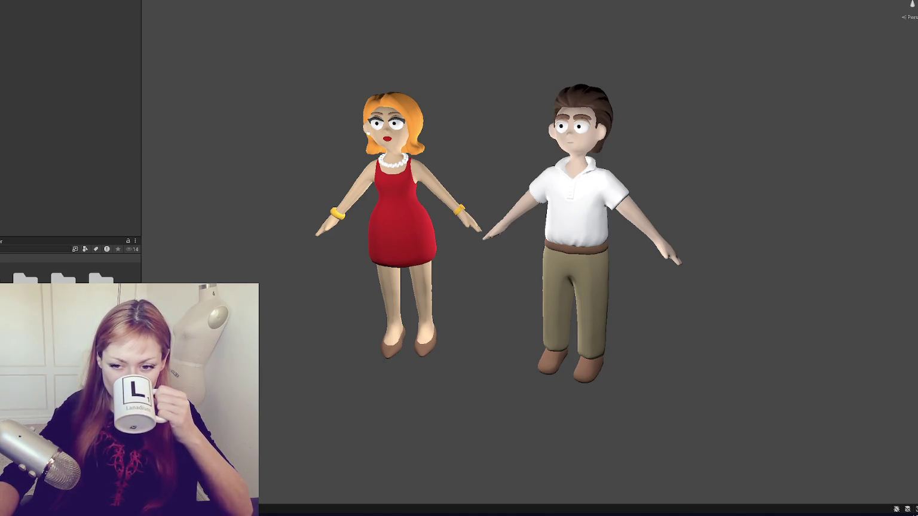
# - Create a new Demos folder under Assets and open a subfolder inside it
pyautogui.rightClick(33, 276)
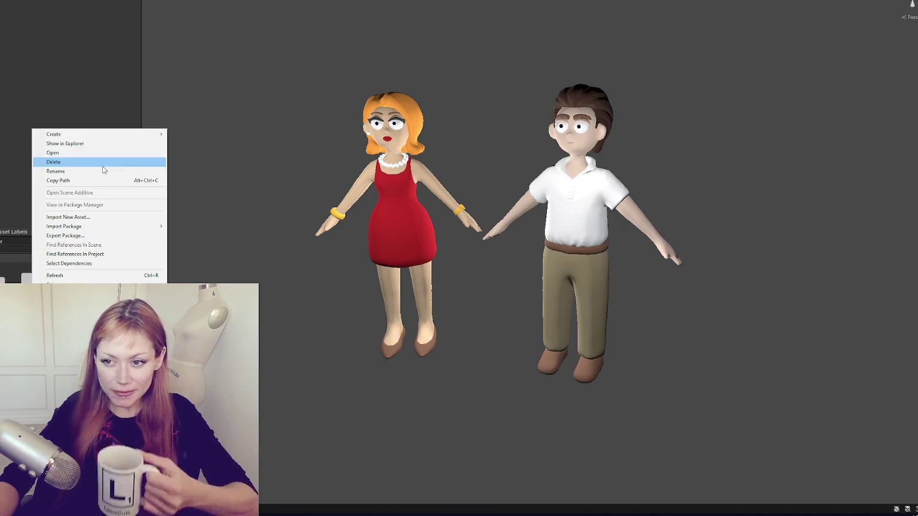
pyautogui.moveTo(89, 134)
pyautogui.click(195, 135)
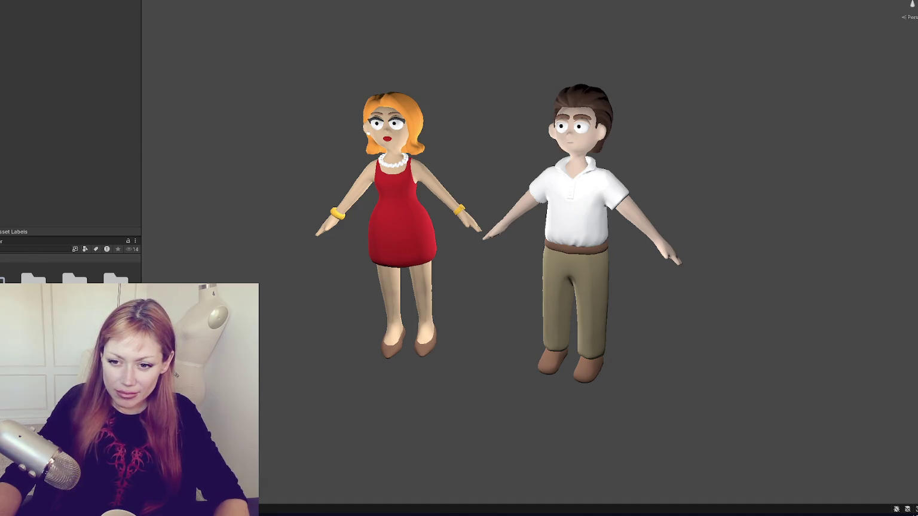
pyautogui.press('Return')
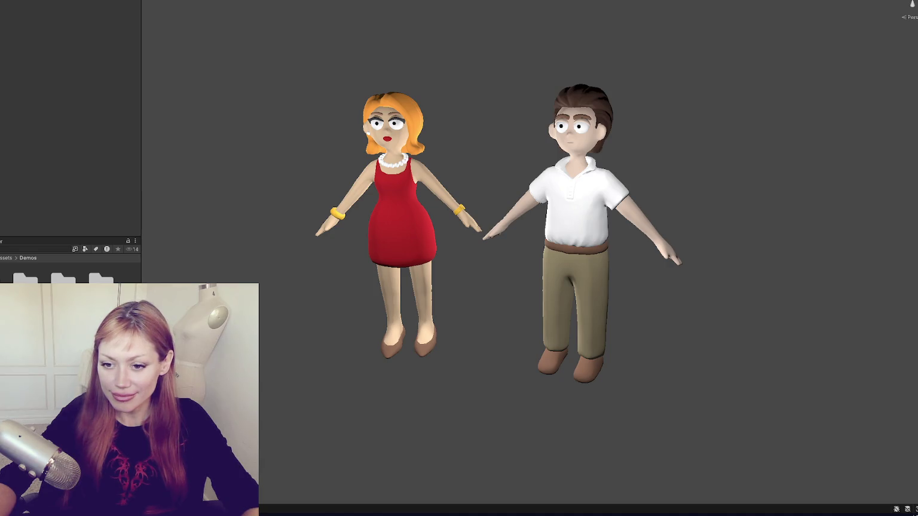
pyautogui.doubleClick(25, 280)
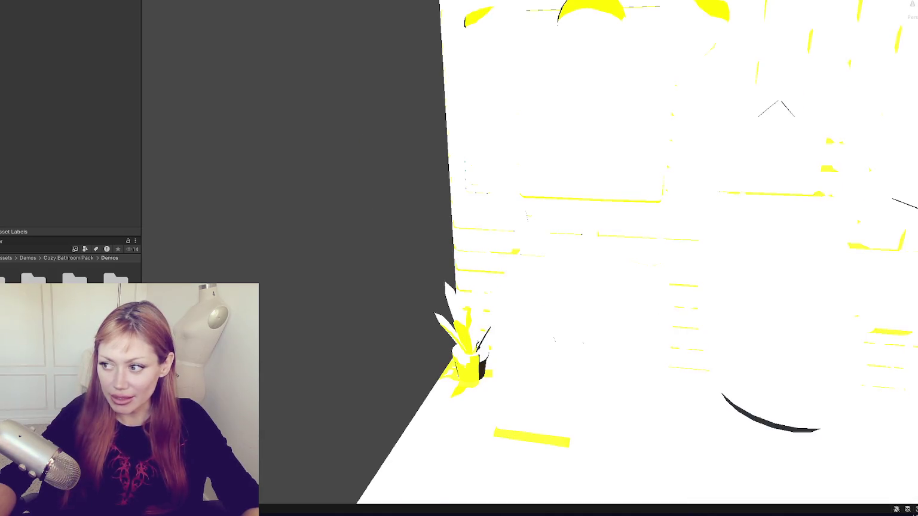
# - Delete the blown-out point light in the Demo 1a bathroom to restore normal shading
pyautogui.scroll(-10, 424, 277)
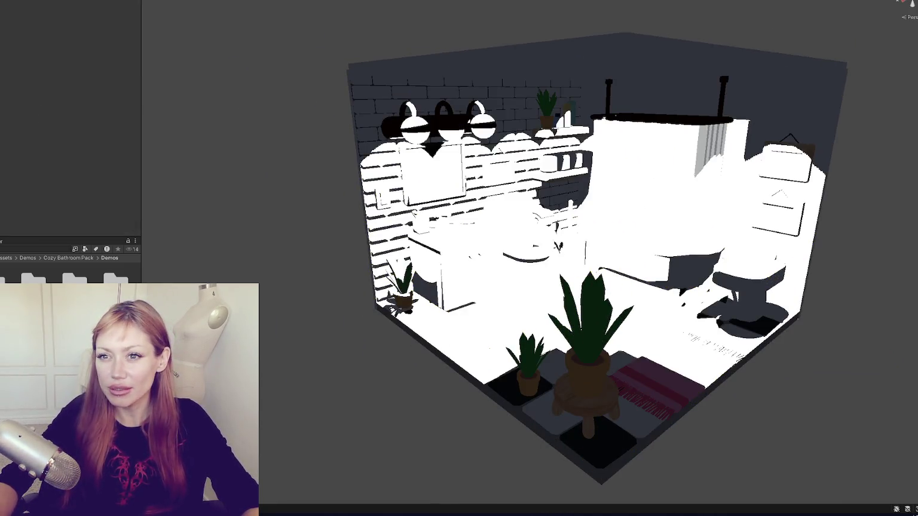
pyautogui.click(404, 90)
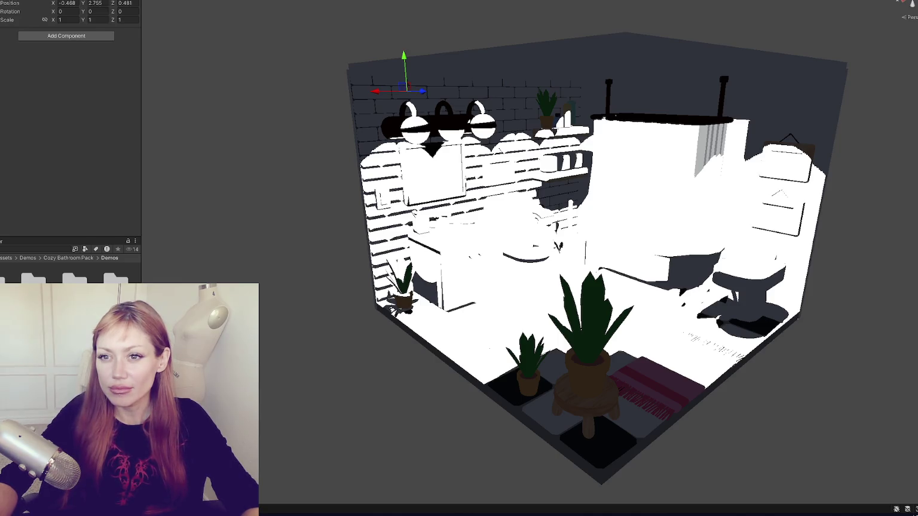
pyautogui.click(594, 195)
pyautogui.press('Delete')
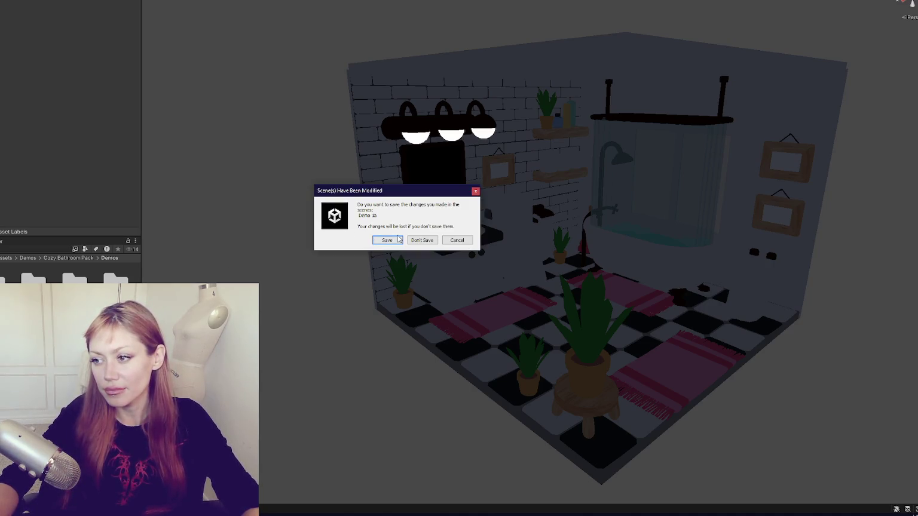
# - Save the modified Demo 1a scene before opening the next demo
pyautogui.click(397, 241)
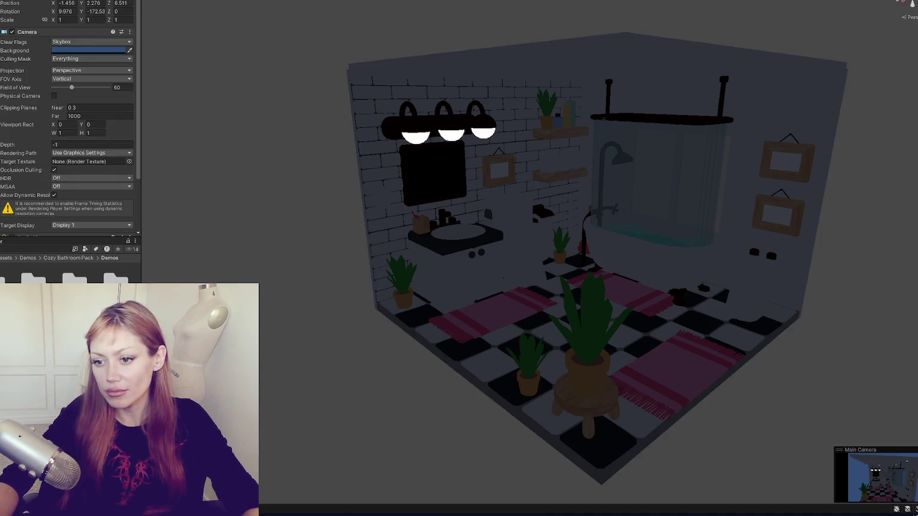
pyautogui.click(389, 241)
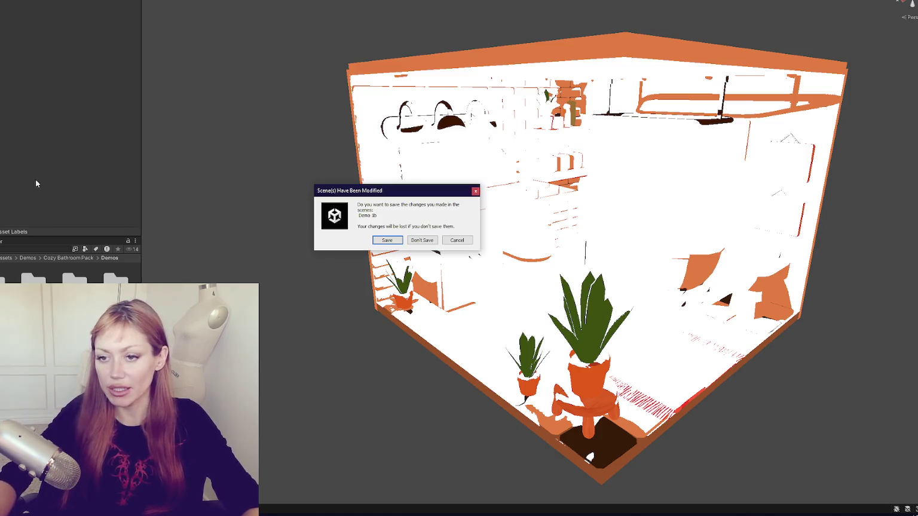
pyautogui.click(394, 239)
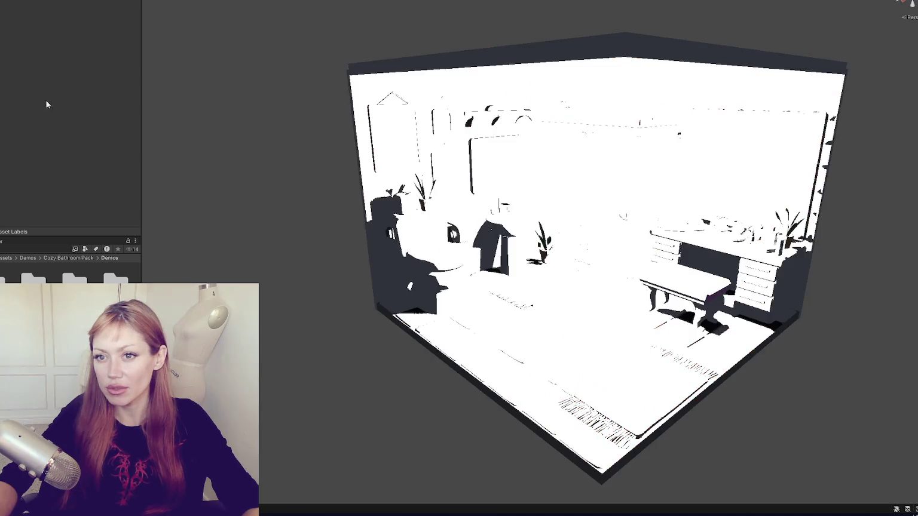
# - Change the light on the right to a Spot light
pyautogui.press('Return')
pyautogui.click(580, 96)
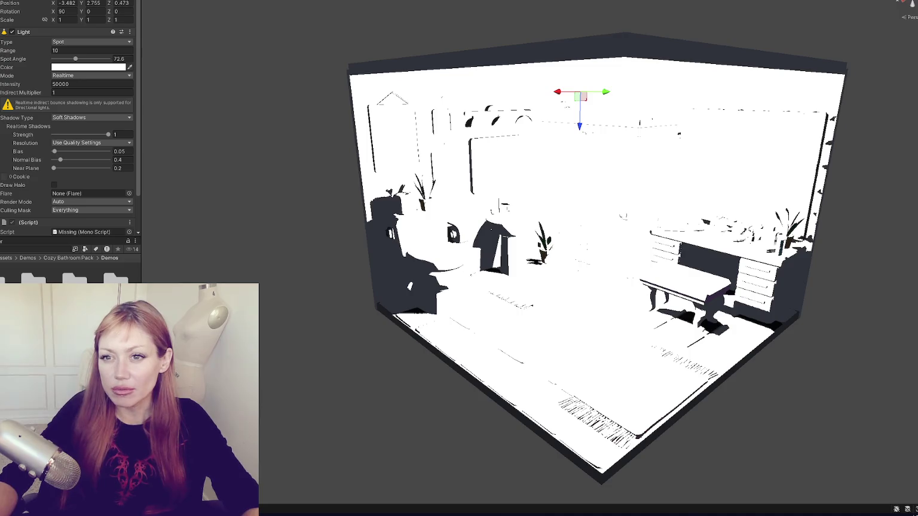
pyautogui.press('Down')
pyautogui.press('Down')
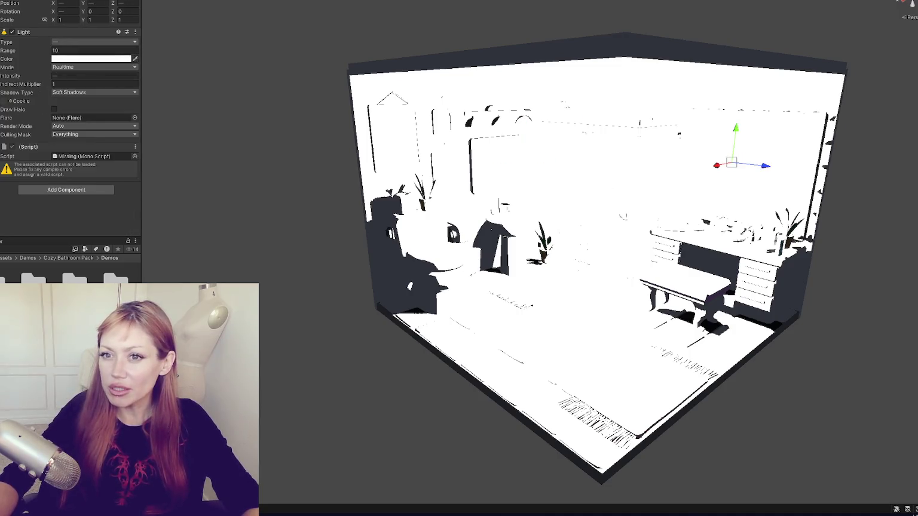
pyautogui.press('Up')
pyautogui.press('Down')
pyautogui.press('Down')
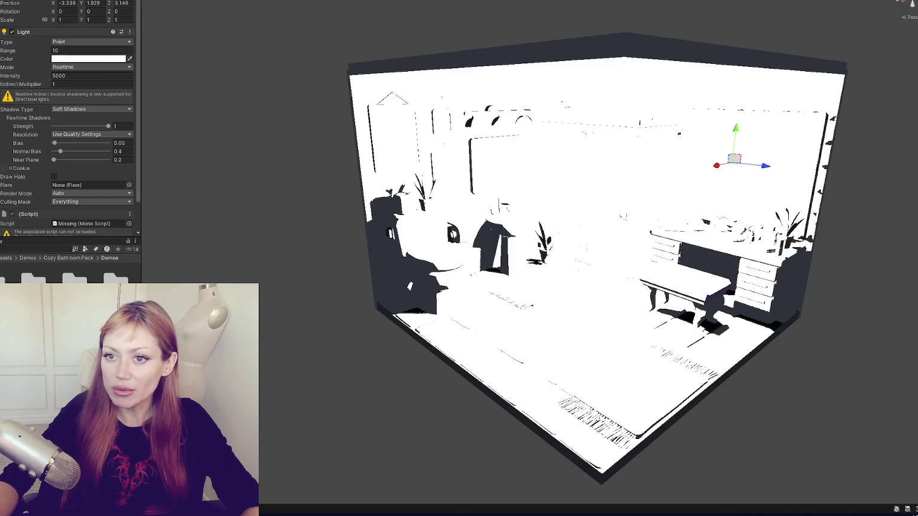
pyautogui.click(73, 42)
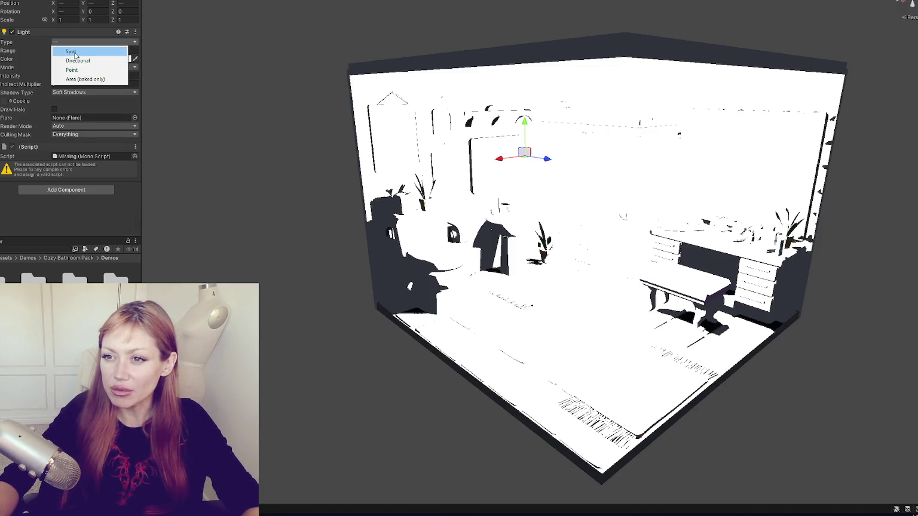
pyautogui.click(74, 52)
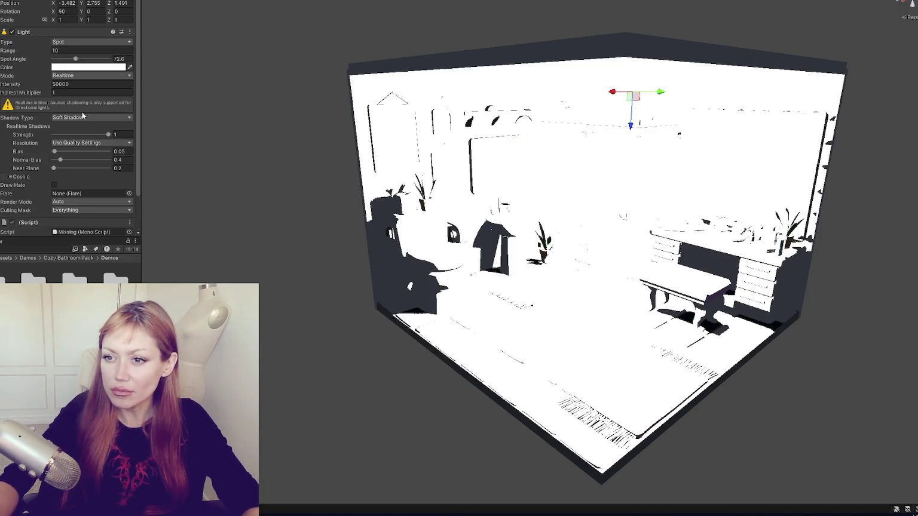
# - Lower each blown-out light's intensity from 50000 to 1, then clear the selection
pyautogui.press('Down')
pyautogui.press('Down')
pyautogui.hotkey('shift', 'Down')
pyautogui.press('Down')
pyautogui.press('Down')
pyautogui.press('Down')
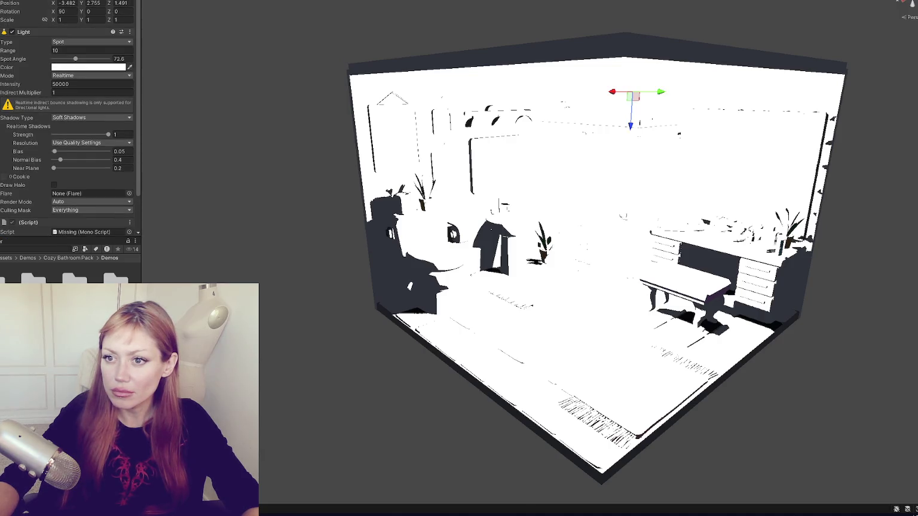
pyautogui.click(83, 84)
pyautogui.write('1')
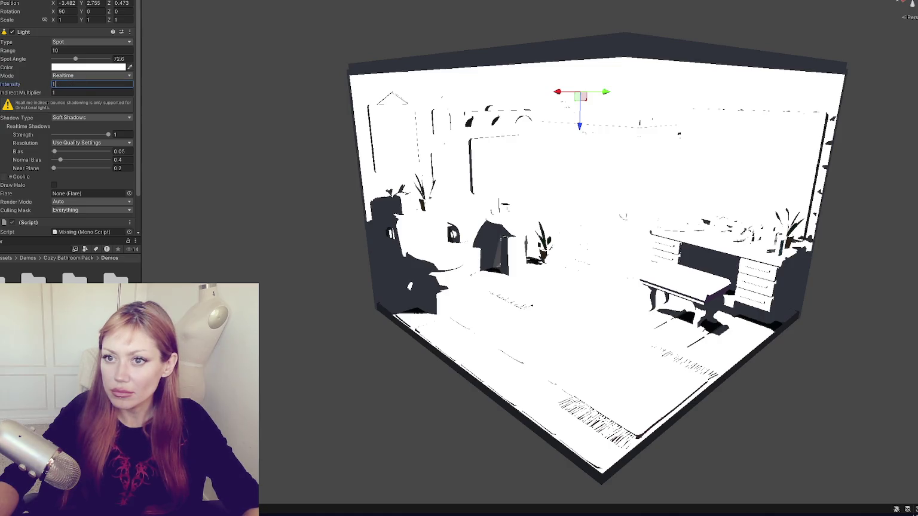
pyautogui.press('Down')
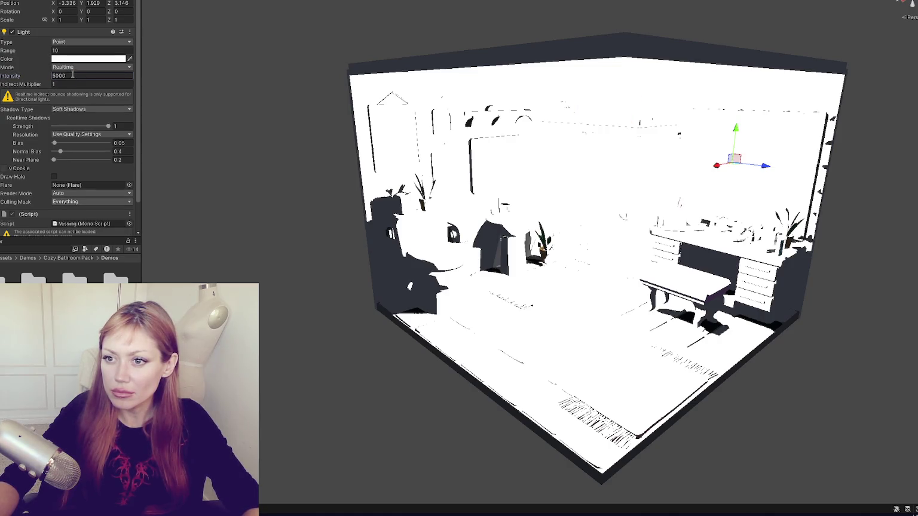
pyautogui.press('Down')
pyautogui.click(72, 75)
pyautogui.write('1')
pyautogui.press('Down')
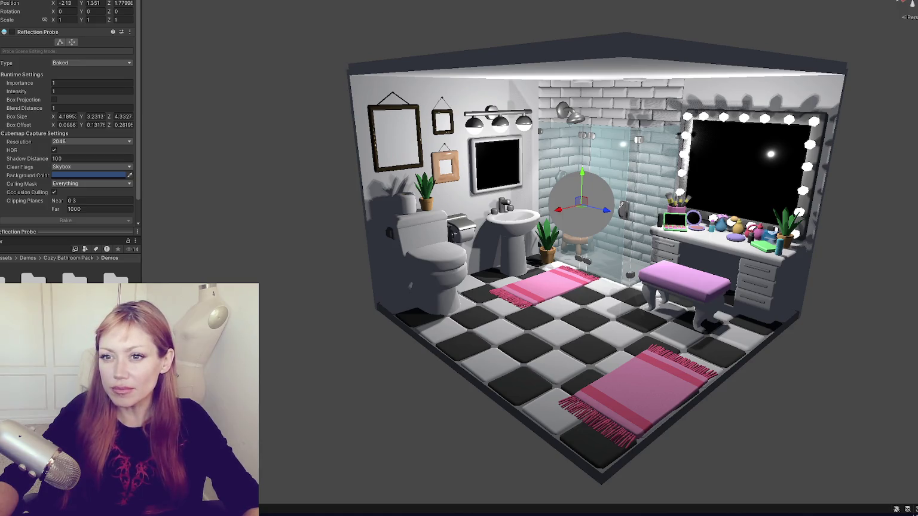
pyautogui.hotkey('shift', 'd')
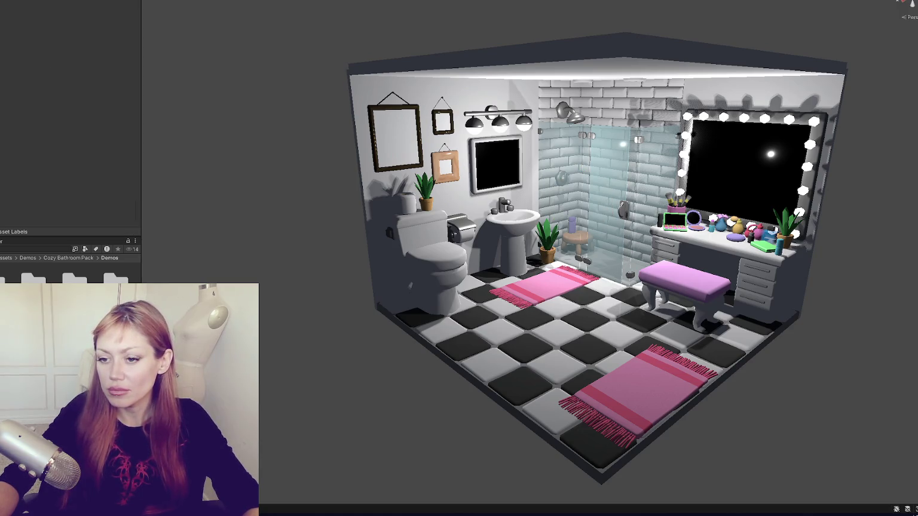
# - Open the other bathroom demo and add a Spot Light raised toward the ceiling above the sink
pyautogui.click(379, 240)
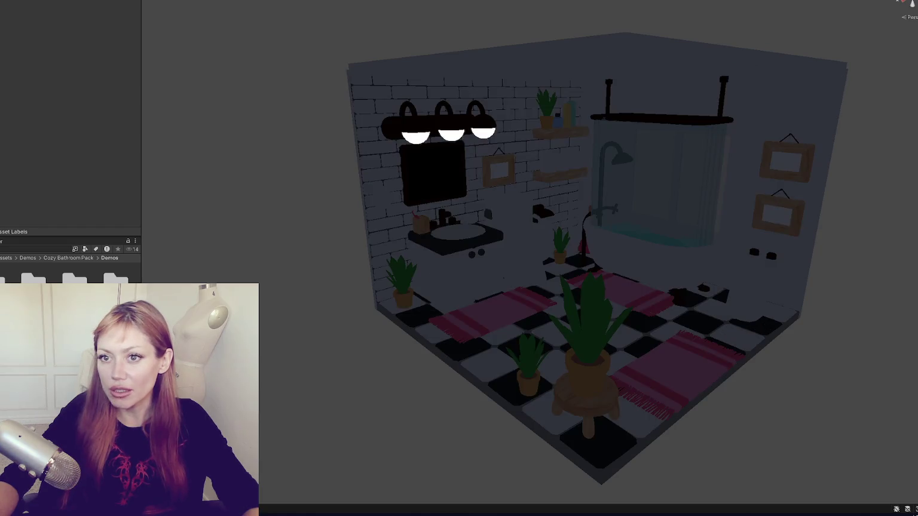
pyautogui.rightClick(6, 186)
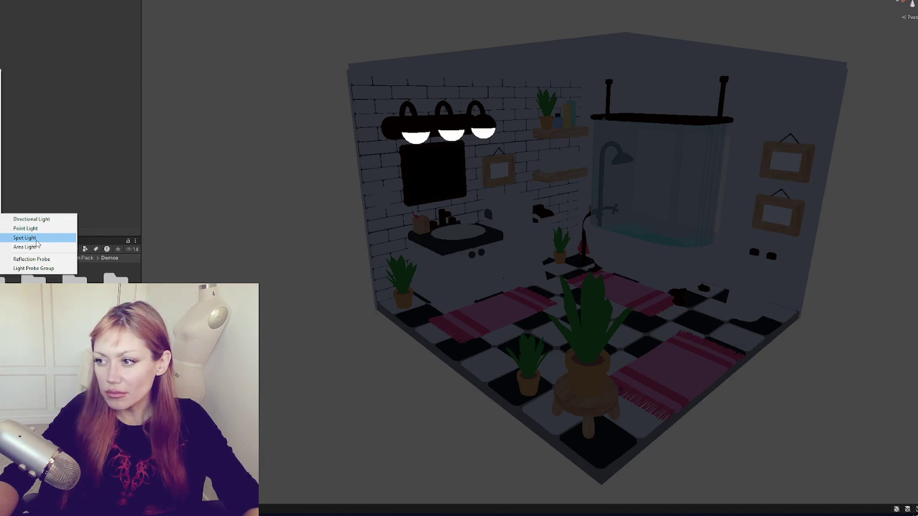
pyautogui.click(35, 238)
pyautogui.moveTo(544, 265)
pyautogui.mouseDown()
pyautogui.moveTo(543, 143)
pyautogui.moveTo(616, 104)
pyautogui.mouseUp()
pyautogui.moveTo(569, 121); pyautogui.dragTo(394, 139)
pyautogui.moveTo(365, 182); pyautogui.dragTo(366, 171)
pyautogui.scroll(5, 419, 149)
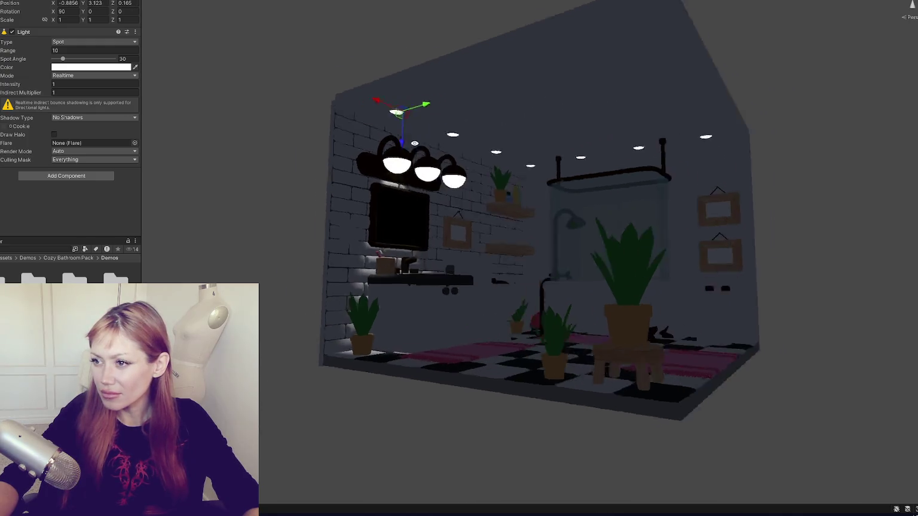
pyautogui.moveTo(461, 100)
pyautogui.mouseDown()
pyautogui.moveTo(416, 96)
pyautogui.moveTo(663, 102)
pyautogui.moveTo(720, 121)
pyautogui.mouseUp()
# - Space the spot lights in a row along the ceiling at height 2.842, one at Z 2.495
pyautogui.moveTo(327, 48)
pyautogui.mouseDown()
pyautogui.moveTo(362, 30)
pyautogui.moveTo(383, 48)
pyautogui.moveTo(466, 180)
pyautogui.moveTo(371, 72)
pyautogui.mouseUp()
pyautogui.click(372, 35)
pyautogui.click(371, 37)
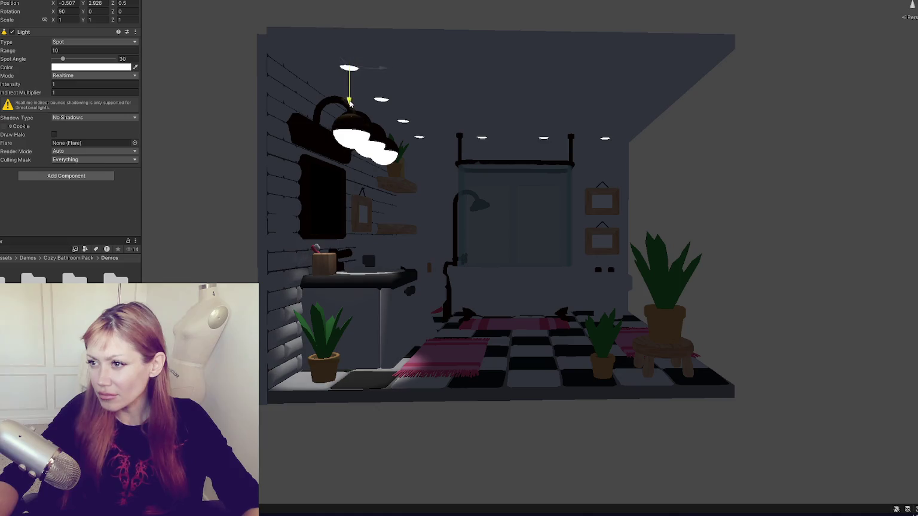
pyautogui.moveTo(388, 112)
pyautogui.mouseDown()
pyautogui.moveTo(357, 152)
pyautogui.moveTo(349, 106)
pyautogui.mouseUp()
pyautogui.moveTo(464, 110)
pyautogui.mouseDown()
pyautogui.moveTo(653, 114)
pyautogui.moveTo(679, 127)
pyautogui.mouseUp()
pyautogui.scroll(-10, 682, 129)
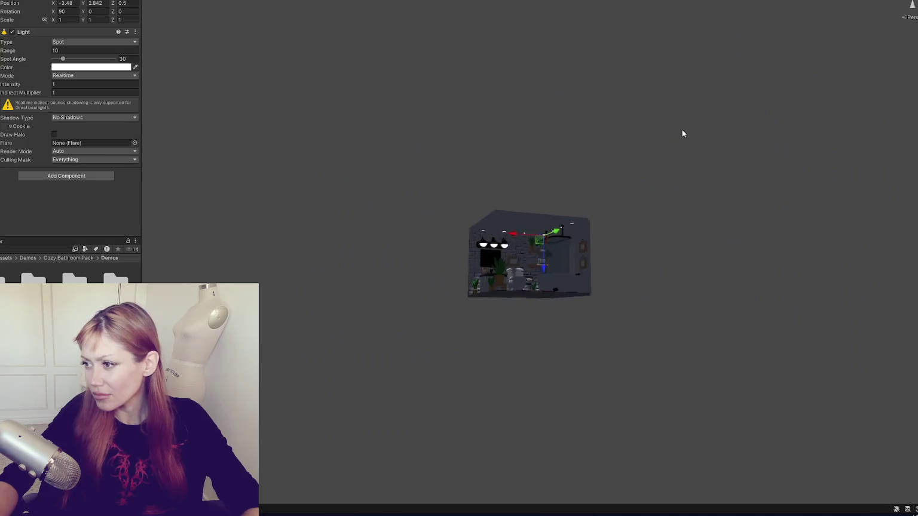
pyautogui.press('f')
pyautogui.moveTo(649, 175)
pyautogui.mouseDown()
pyautogui.moveTo(531, 202)
pyautogui.moveTo(508, 221)
pyautogui.moveTo(506, 311)
pyautogui.mouseUp()
pyautogui.moveTo(308, 230)
pyautogui.mouseDown()
pyautogui.moveTo(515, 242)
pyautogui.moveTo(506, 243)
pyautogui.moveTo(882, 244)
pyautogui.mouseUp()
pyautogui.click(698, 236)
pyautogui.click(839, 226)
pyautogui.keyDown('shift'); pyautogui.click(843, 237); pyautogui.keyUp('shift')
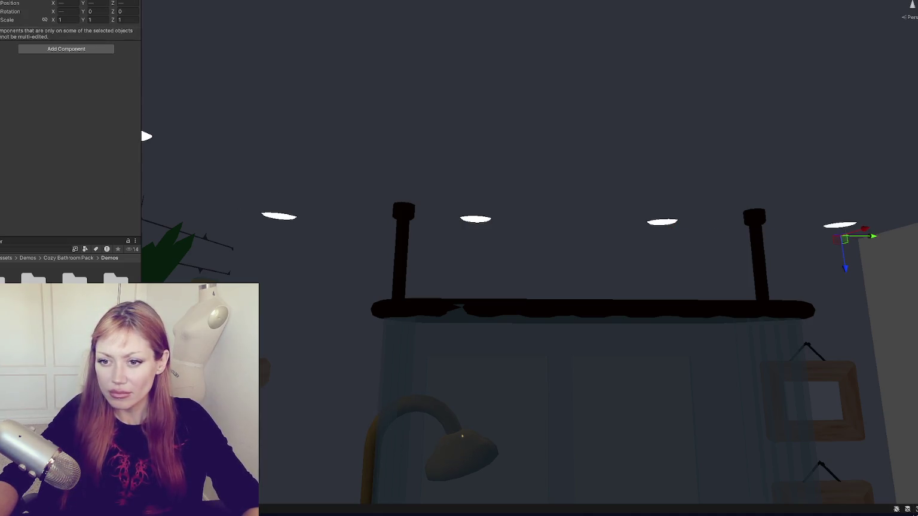
pyautogui.scroll(-10, 408, 244)
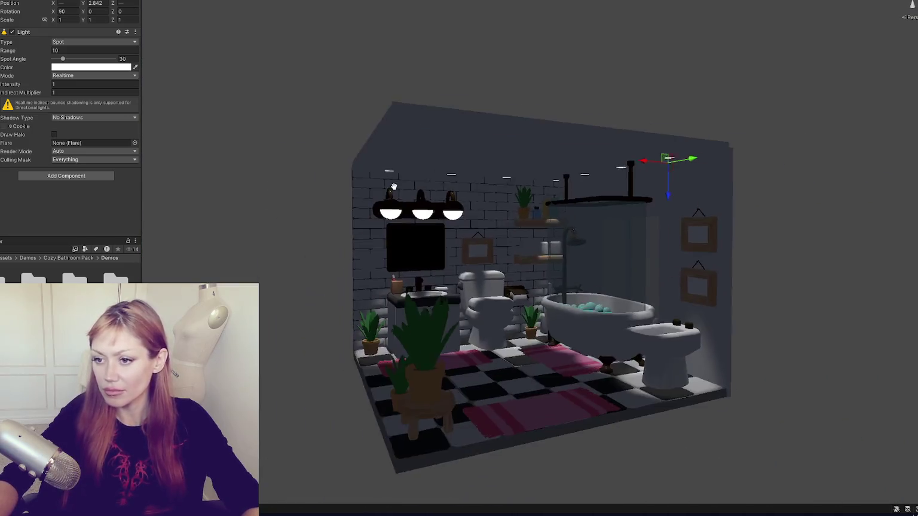
# - Widen the spot angle to 95, enable soft shadows and lower intensity to 0.98
pyautogui.scroll(5, 385, 197)
pyautogui.moveTo(64, 58); pyautogui.dragTo(86, 59)
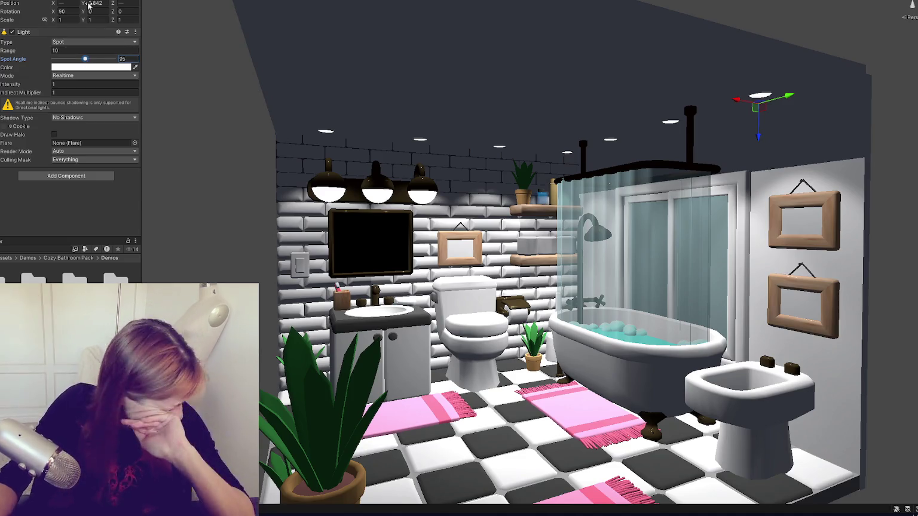
pyautogui.click(89, 117)
pyautogui.click(69, 145)
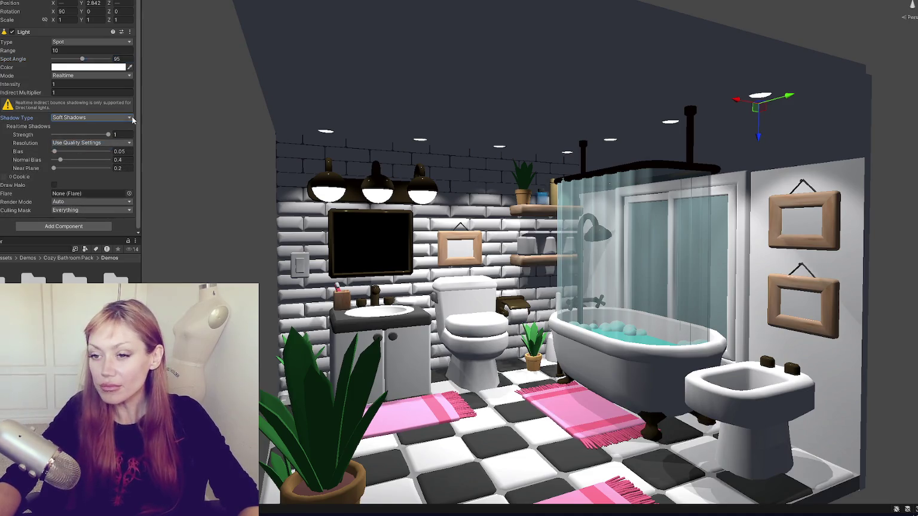
pyautogui.click(64, 91)
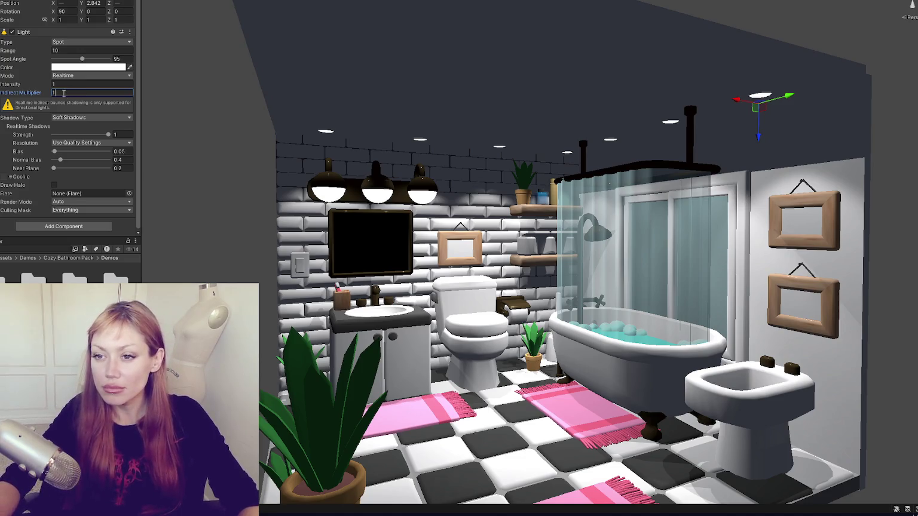
pyautogui.click(84, 84)
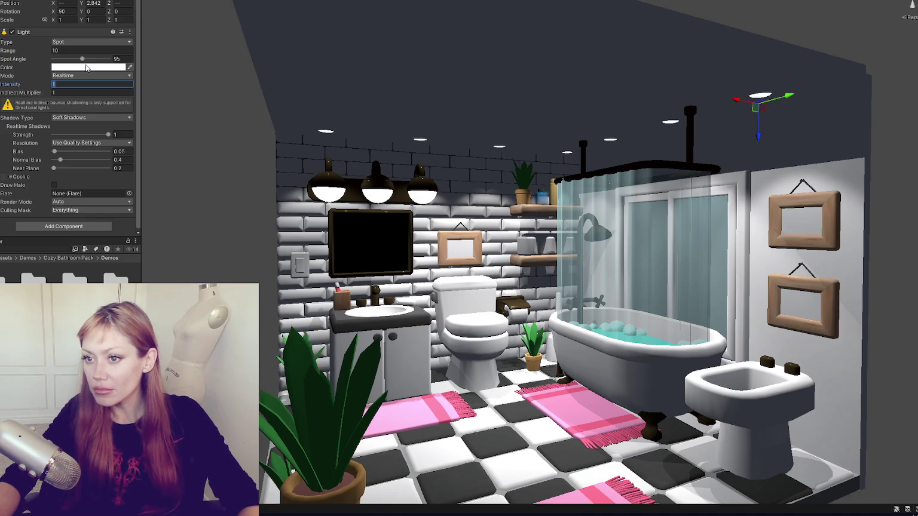
pyautogui.moveTo(30, 87)
pyautogui.mouseDown()
pyautogui.moveTo(21, 87)
pyautogui.moveTo(33, 87)
pyautogui.mouseUp()
pyautogui.click(90, 67)
# - Tint the spot light a warm peach colour
pyautogui.click(141, 108)
pyautogui.click(109, 117)
pyautogui.moveTo(109, 118); pyautogui.dragTo(94, 108)
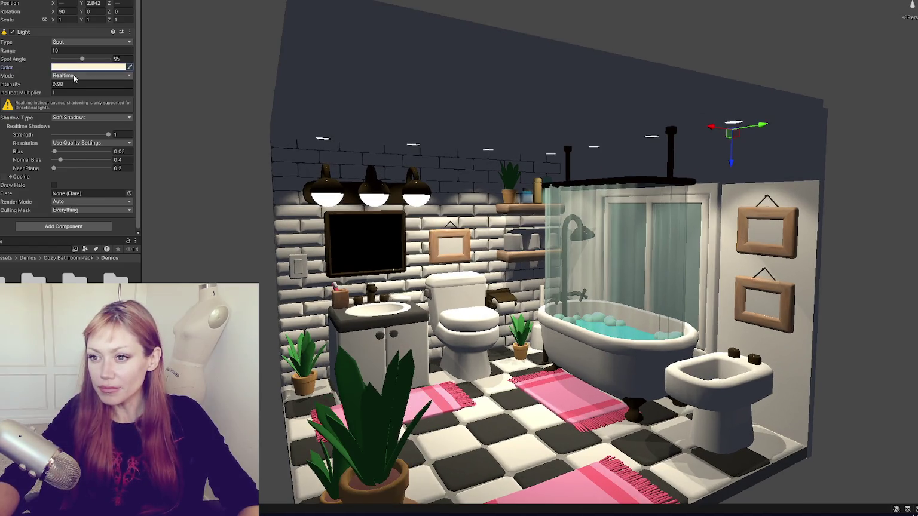
pyautogui.click(75, 68)
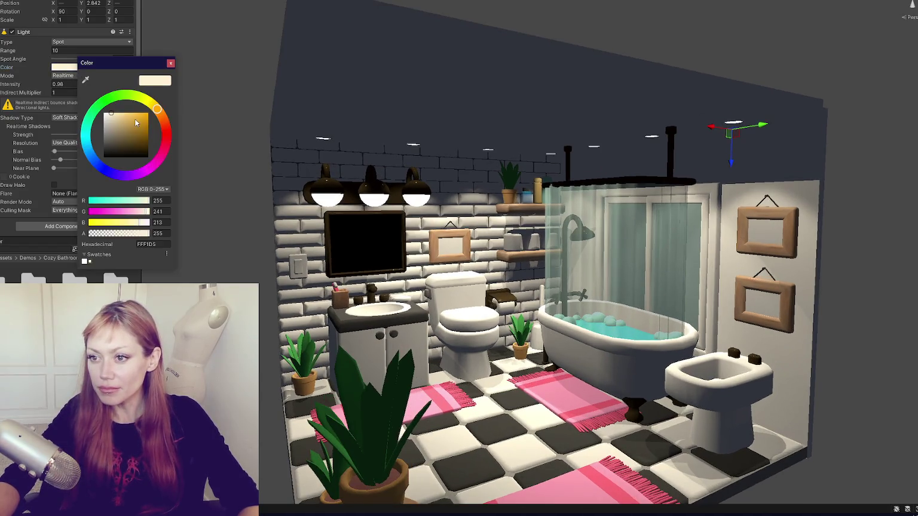
pyautogui.click(162, 117)
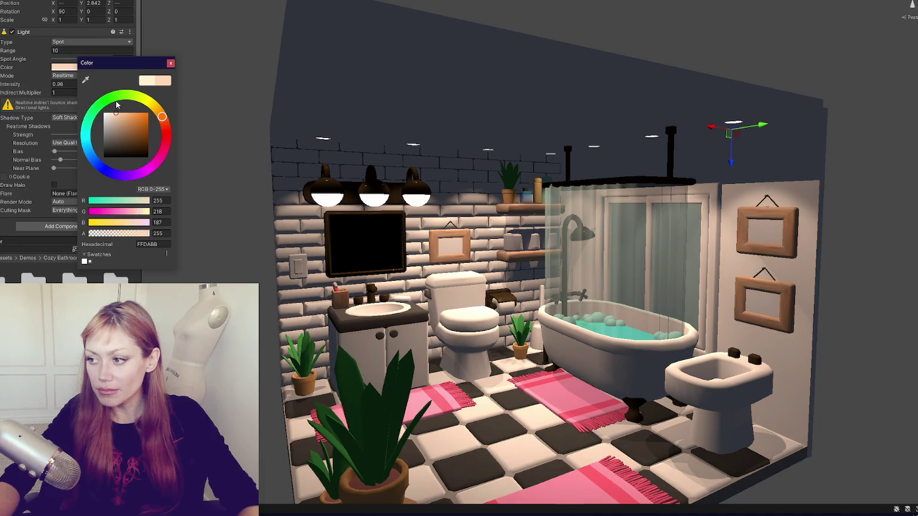
# - Give the lamp's emission a warm yellow-peach glow
pyautogui.scroll(-3, 55, 135)
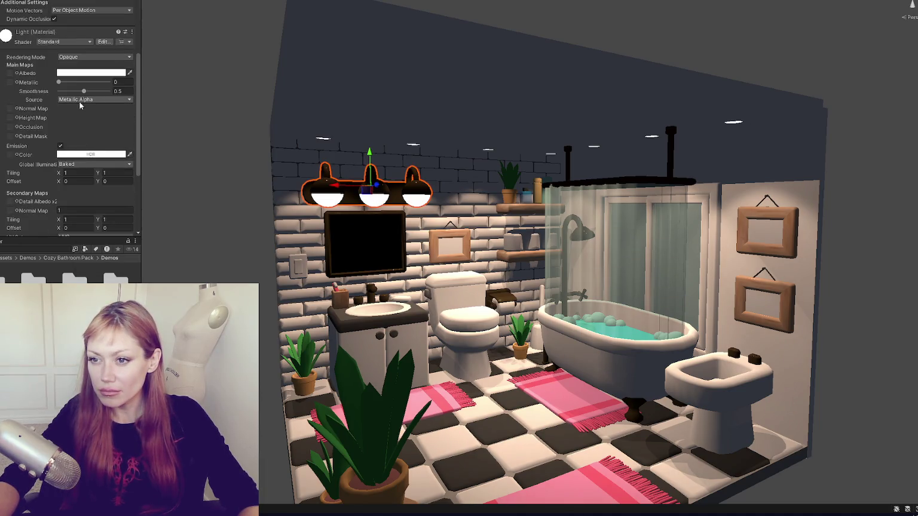
pyautogui.click(89, 157)
pyautogui.click(107, 197)
pyautogui.click(125, 196)
pyautogui.click(165, 204)
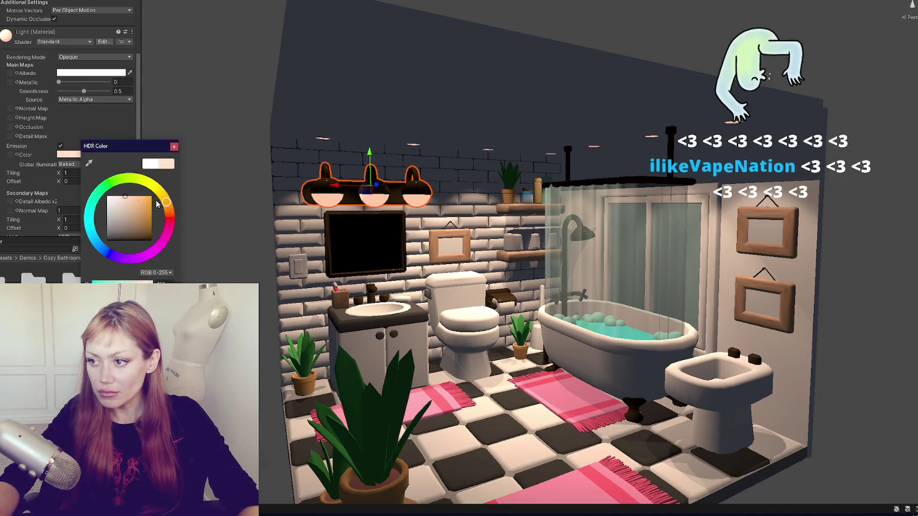
pyautogui.click(167, 197)
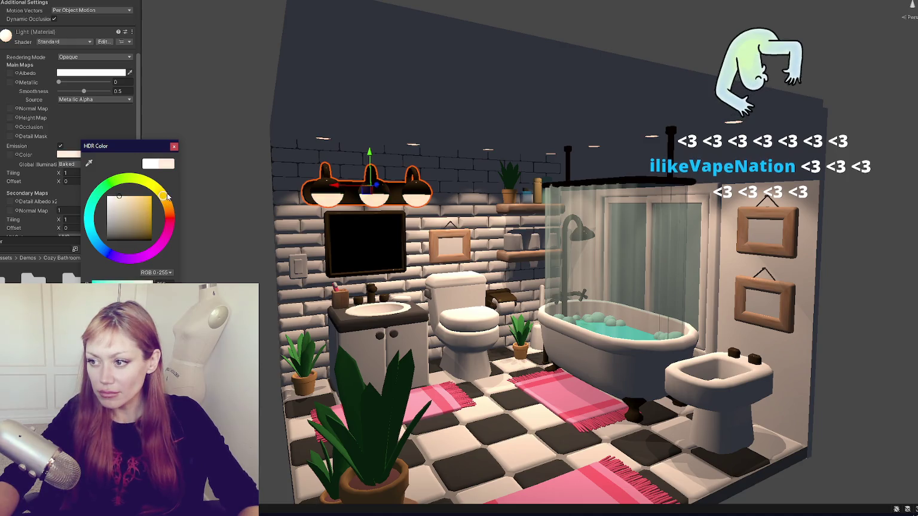
pyautogui.click(359, 113)
# - Select the object with the Missing (Mono Script) and open that component's context menu
pyautogui.moveTo(358, 114); pyautogui.dragTo(329, 125)
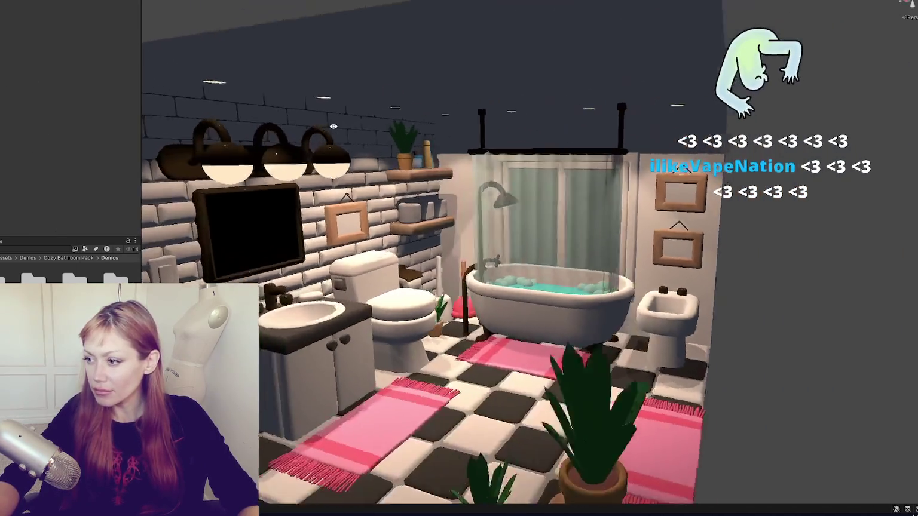
pyautogui.scroll(-5, 330, 125)
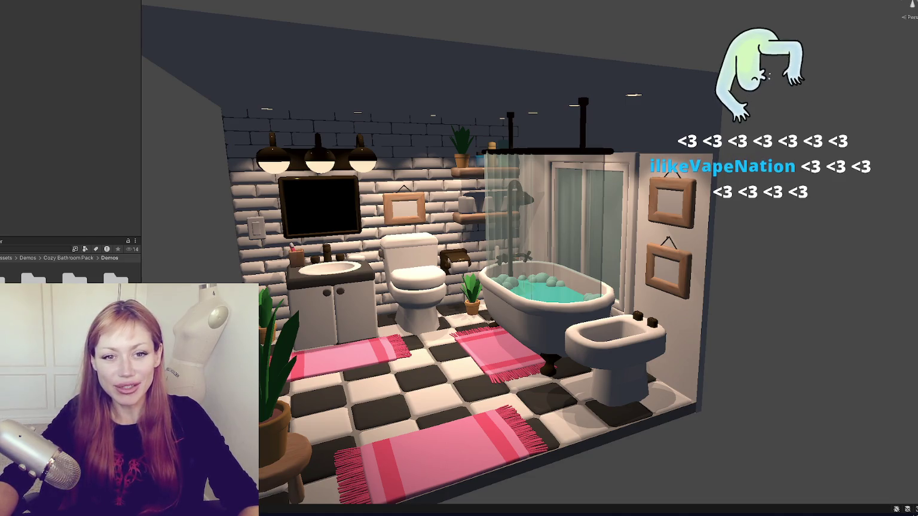
pyautogui.click(267, 109)
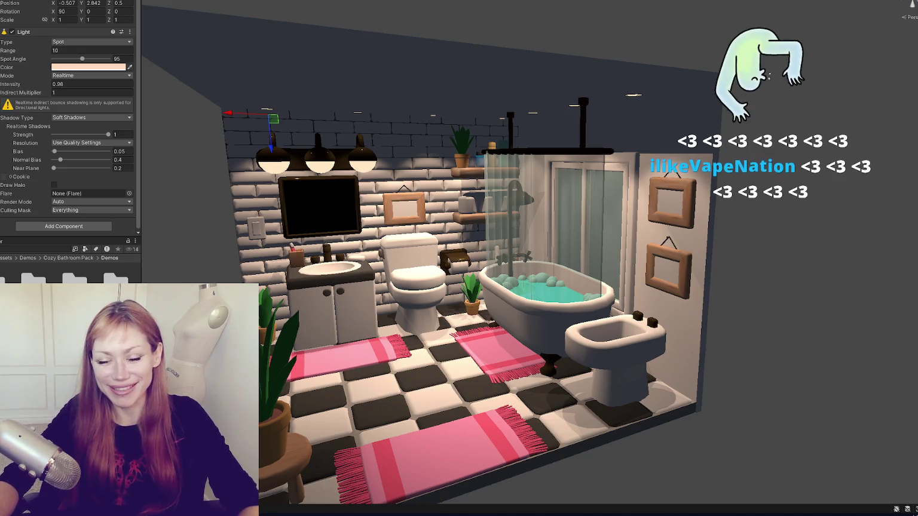
pyautogui.click(268, 110)
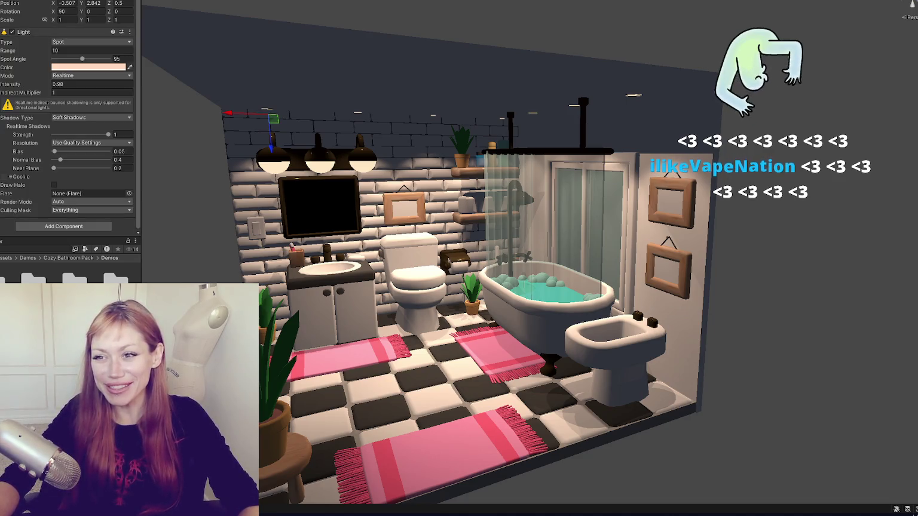
pyautogui.rightClick(59, 34)
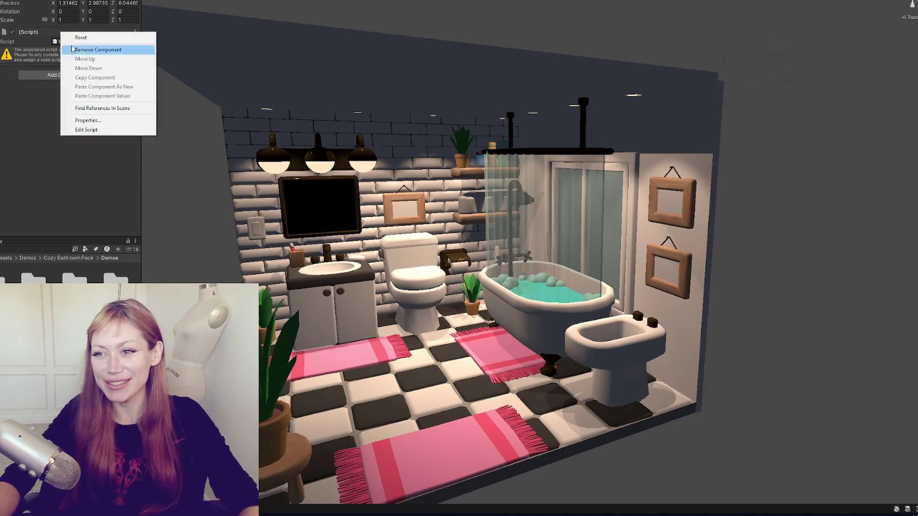
# - Remove the Missing (Mono Script) component from the lamp object
pyautogui.click(84, 47)
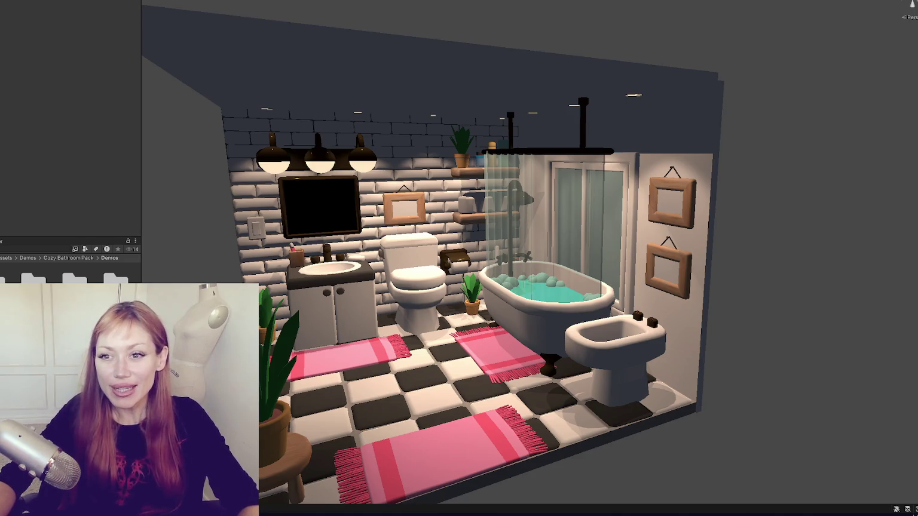
pyautogui.click(478, 269)
pyautogui.click(633, 95)
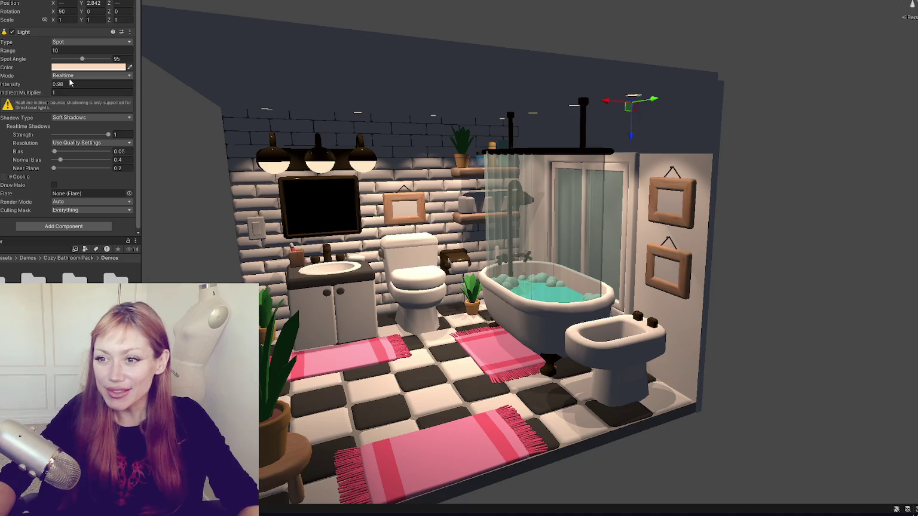
# - Set the ceiling spot light's intensity to 1 and make it a baked-only Area light
pyautogui.write('1')
pyautogui.press('Tab')
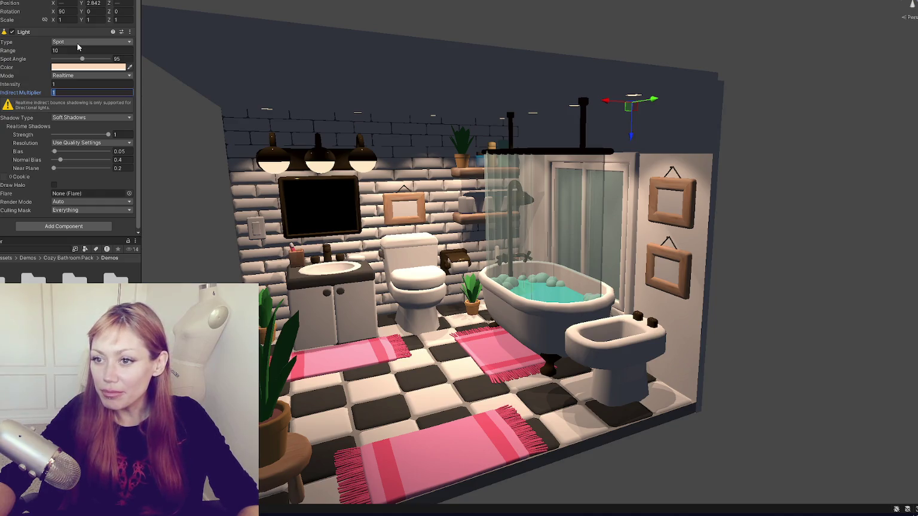
pyautogui.click(78, 43)
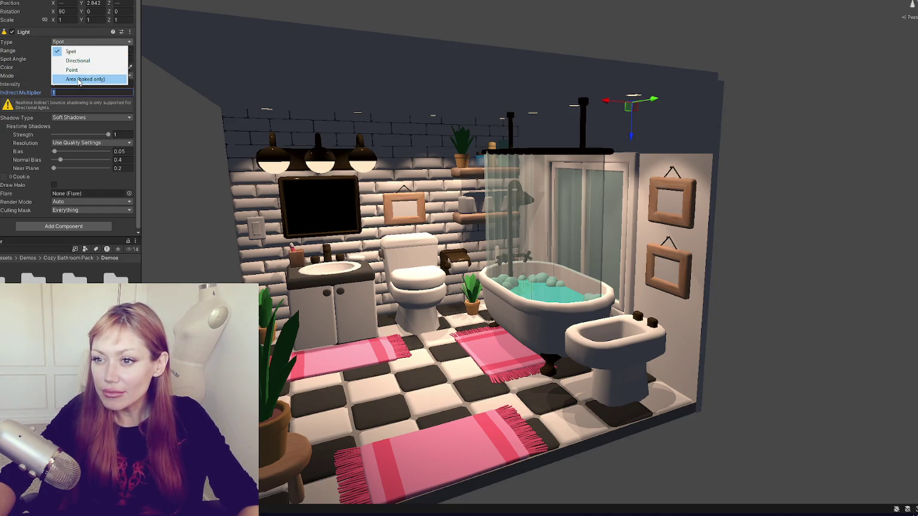
pyautogui.click(78, 79)
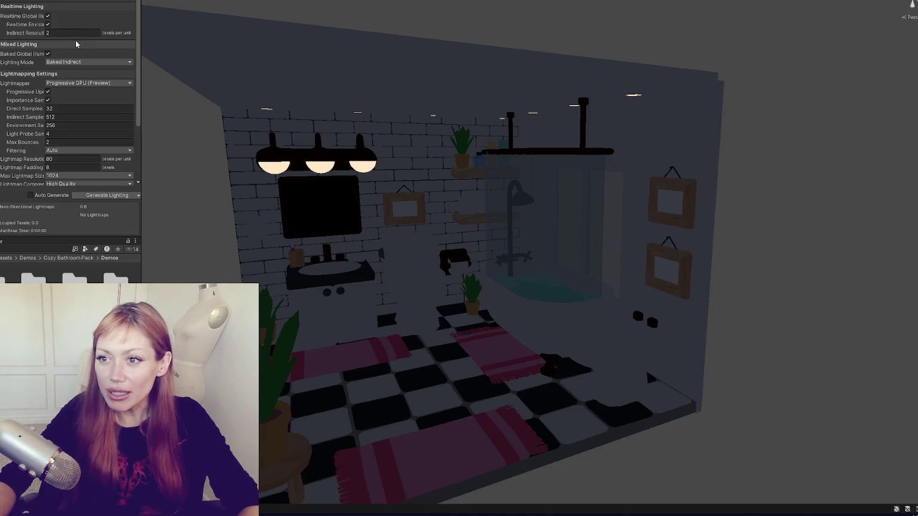
# - Generate the Baked Indirect lighting with Progressive GPU into two 1024x1024 lightmaps
pyautogui.click(107, 195)
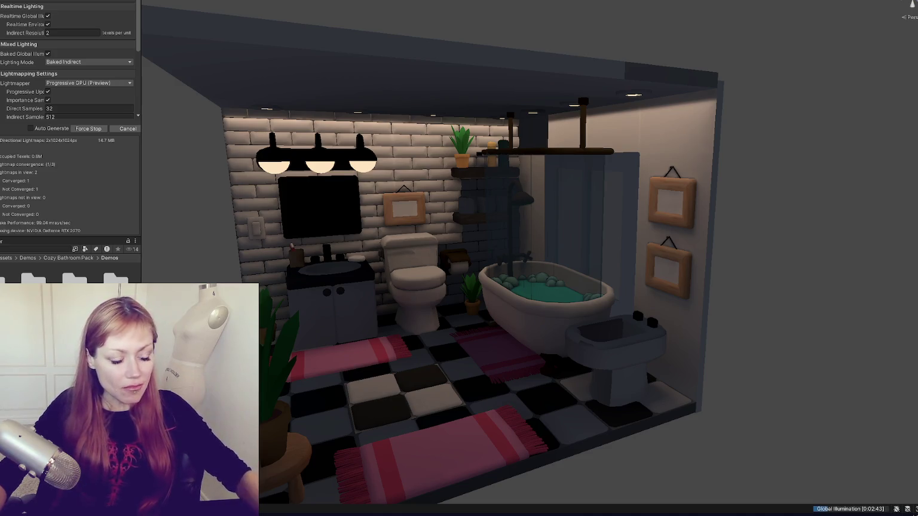
pyautogui.click(403, 203)
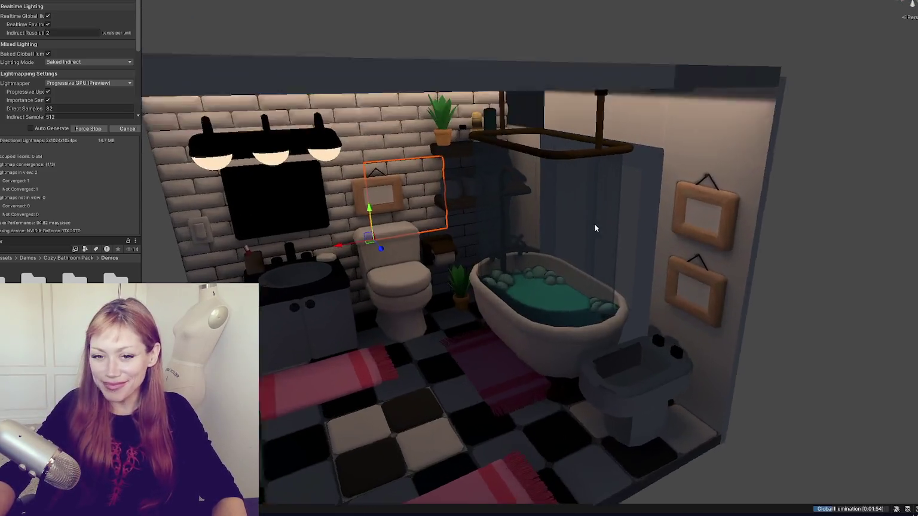
# - Check the global illumination bake's progress in Background Tasks
pyautogui.moveTo(594, 227)
pyautogui.mouseDown()
pyautogui.moveTo(453, 219)
pyautogui.moveTo(546, 225)
pyautogui.mouseUp()
pyautogui.scroll(-5, 522, 225)
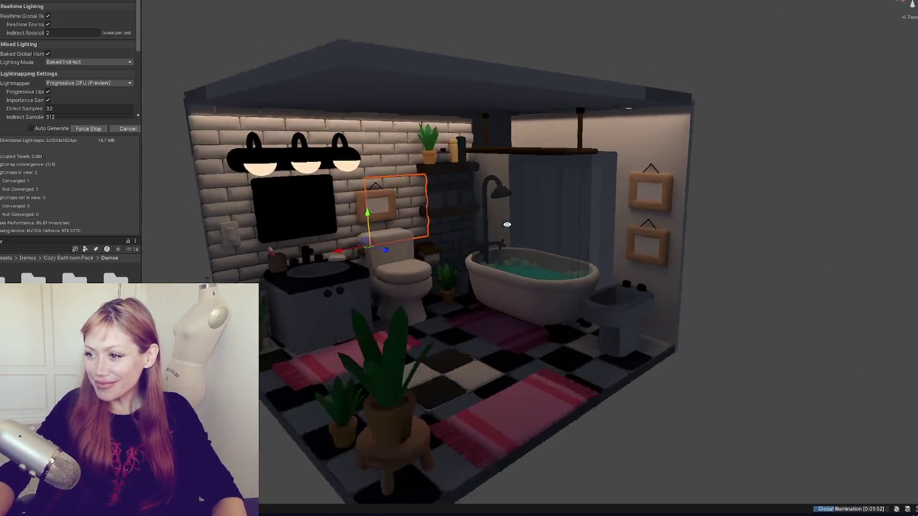
pyautogui.click(835, 508)
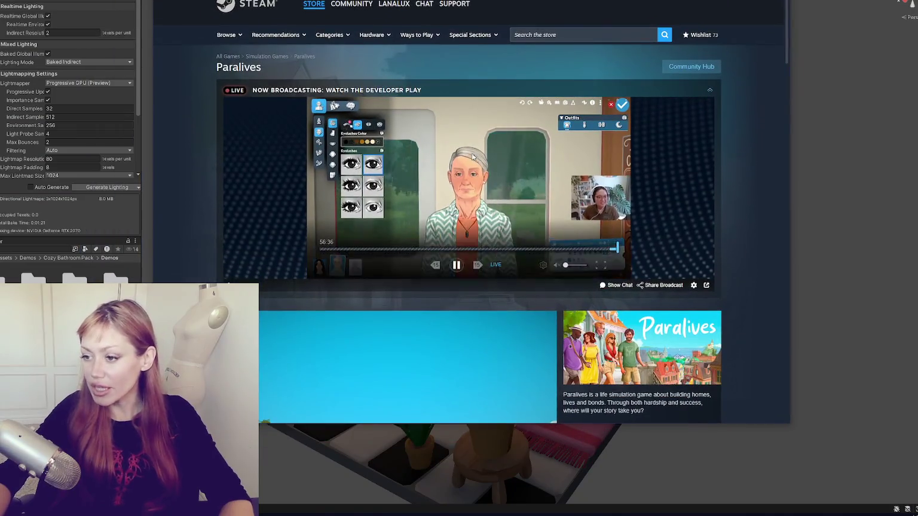
# - Open the Paralives screenshot lightbox and flip between the exercise scene and Bloom shop images
pyautogui.scroll(-5, 339, 188)
pyautogui.scroll(1, 338, 188)
pyautogui.click(339, 188)
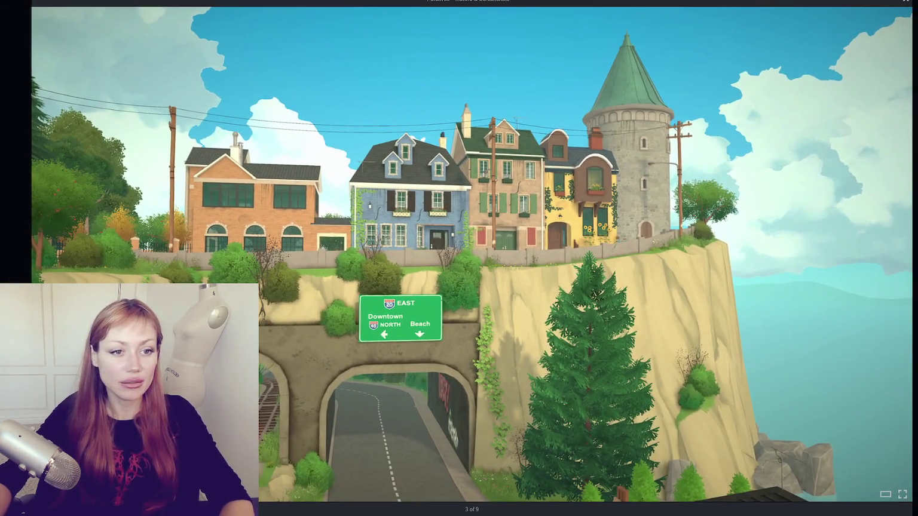
pyautogui.click(902, 255)
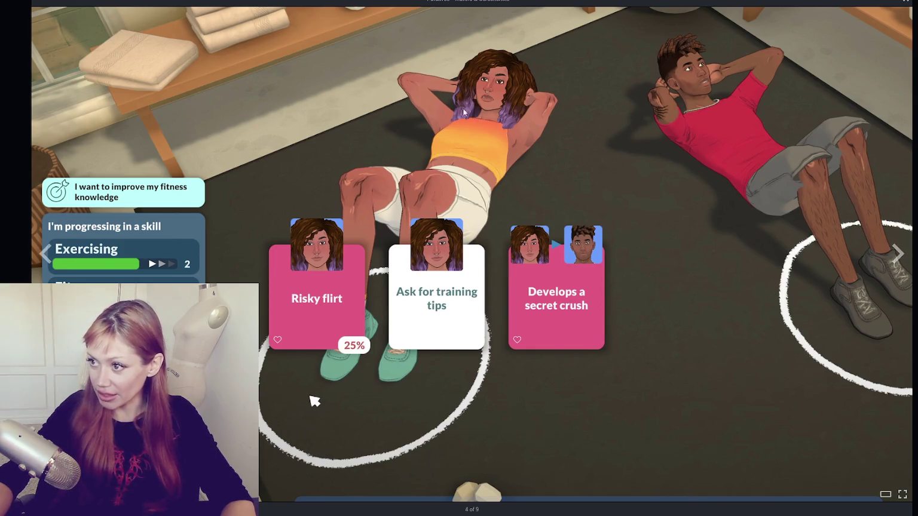
pyautogui.click(896, 257)
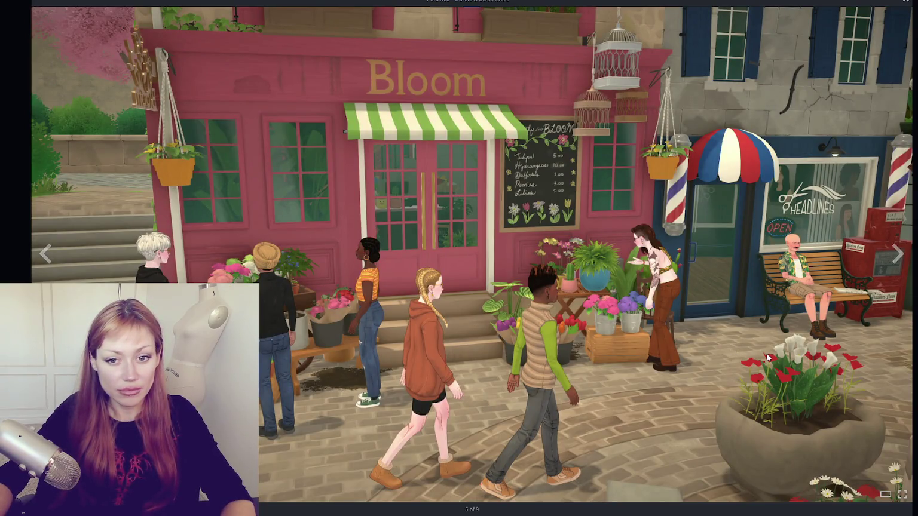
pyautogui.click(44, 254)
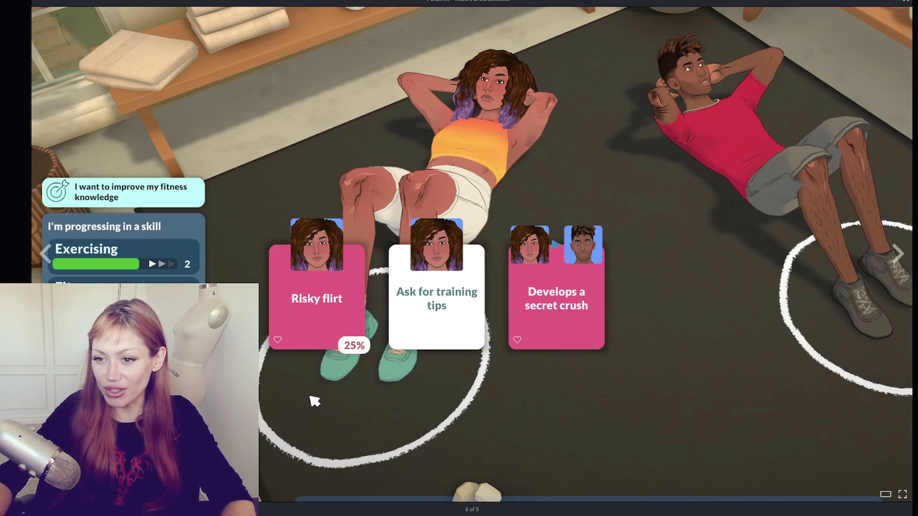
pyautogui.click(897, 253)
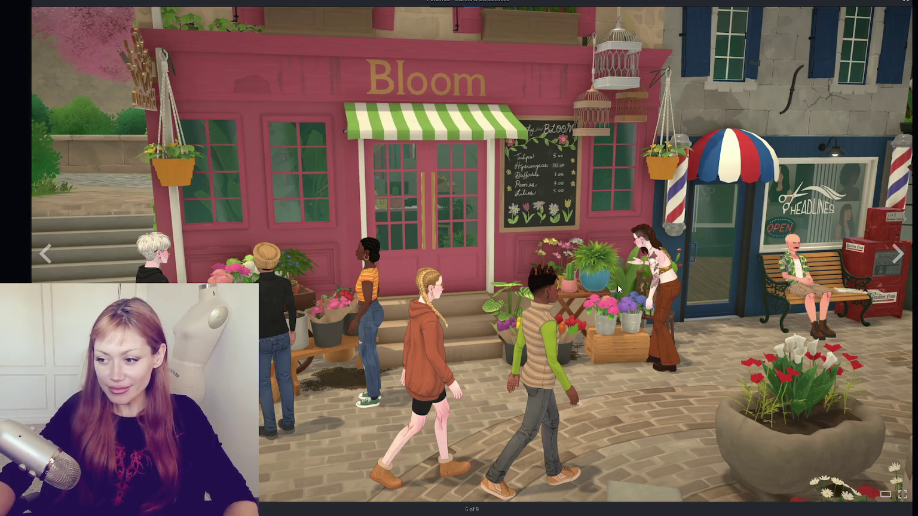
pyautogui.click(58, 258)
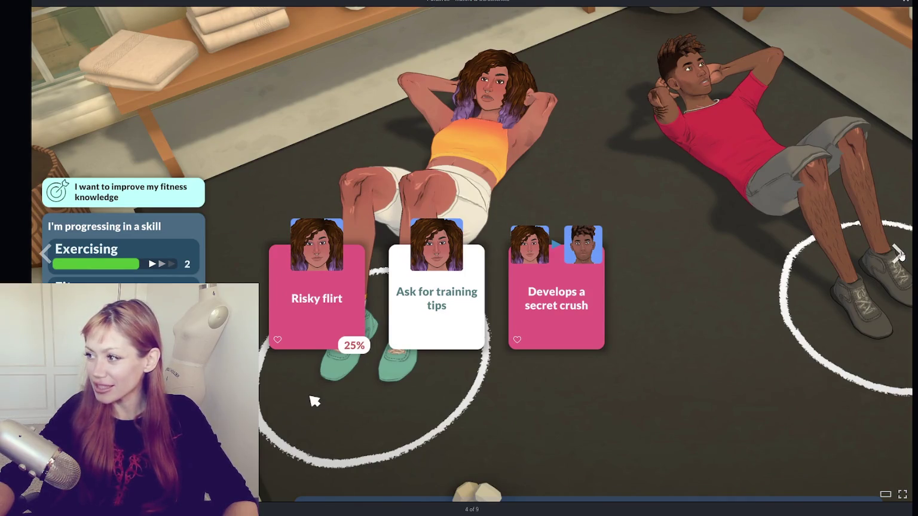
# - Advance past the Bloom street, rose couple, personality and nursery shots to the final forest item, 9 of 9
pyautogui.click(898, 254)
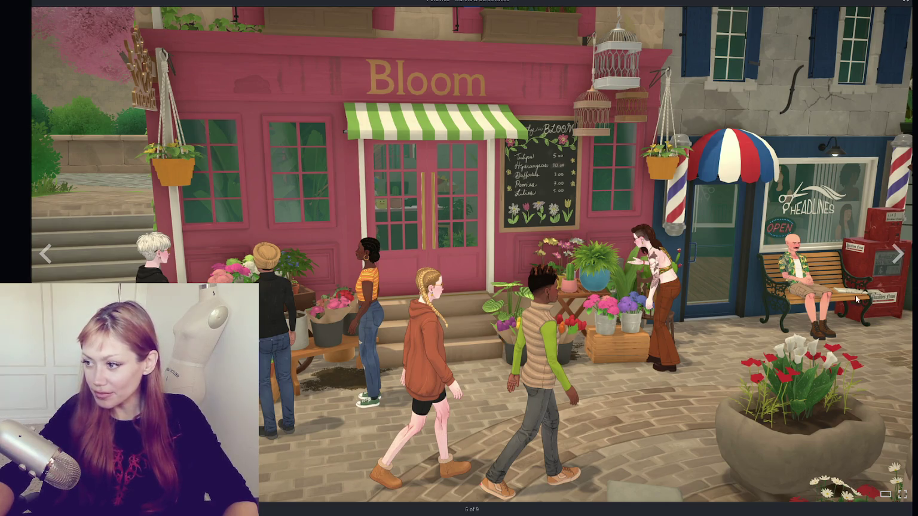
pyautogui.click(893, 259)
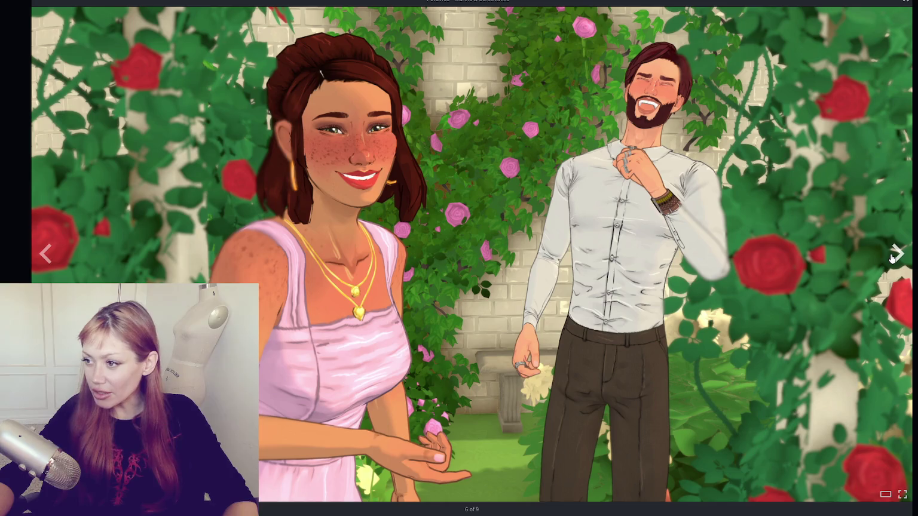
pyautogui.click(893, 258)
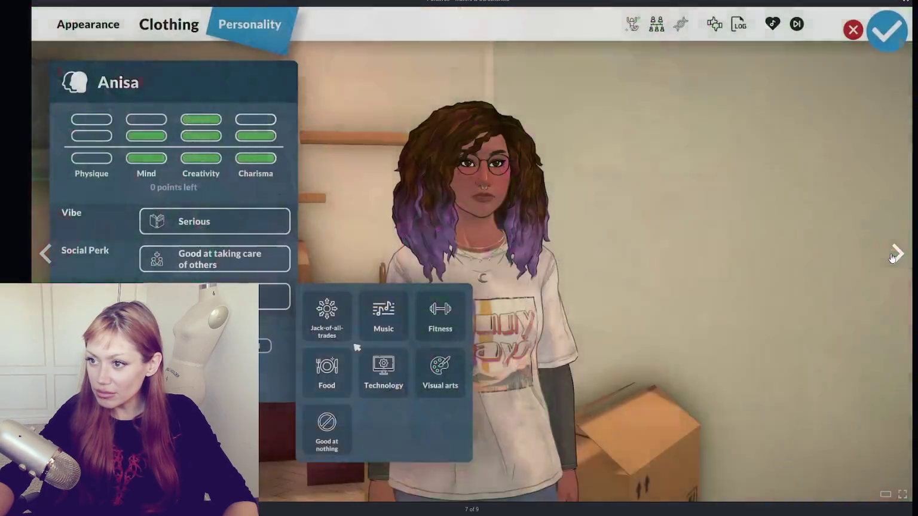
pyautogui.click(894, 259)
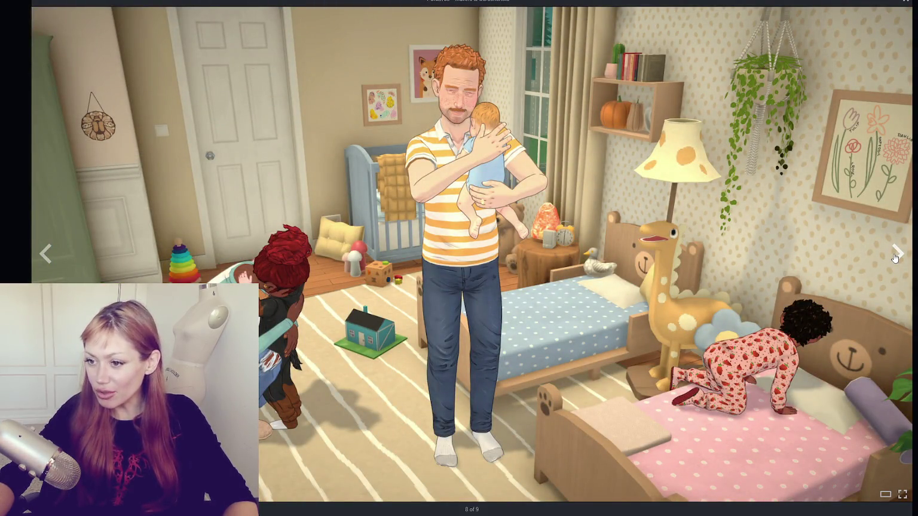
pyautogui.click(895, 258)
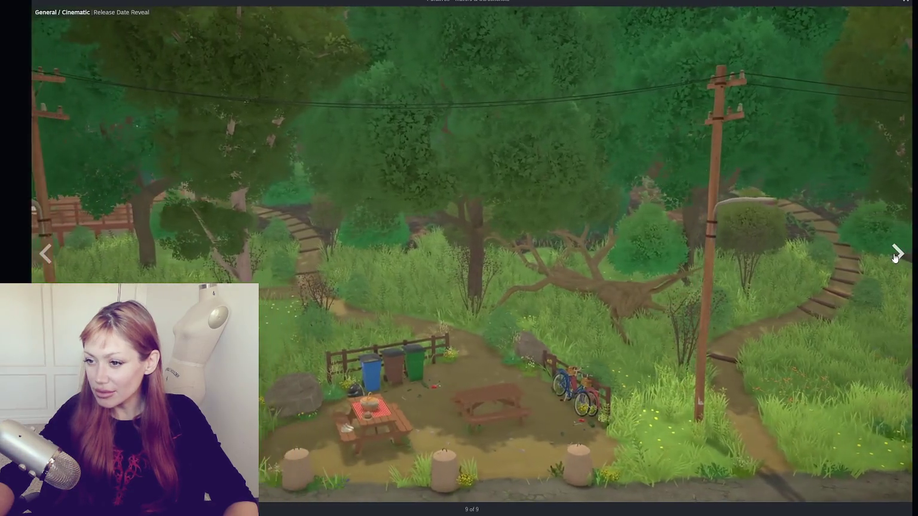
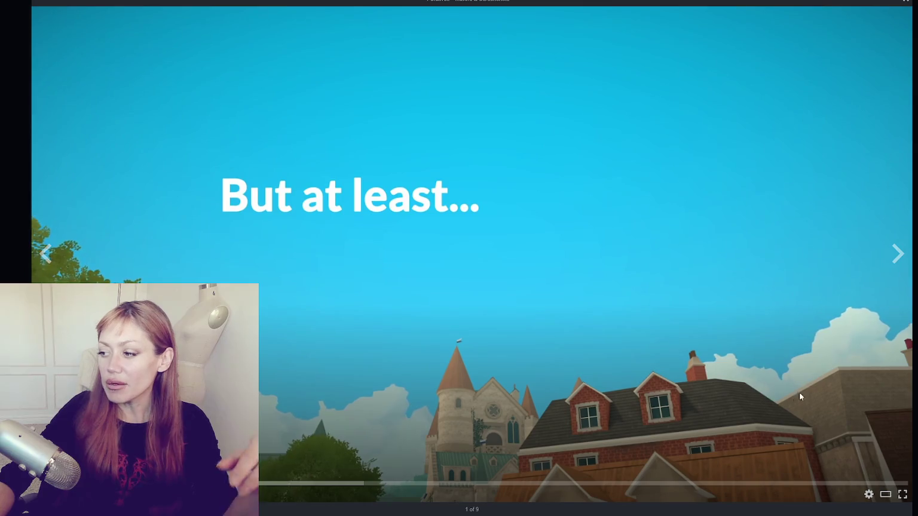
# - Advance the slideshow from slide 1 to the gameplay trailer on slide 2
pyautogui.click(887, 256)
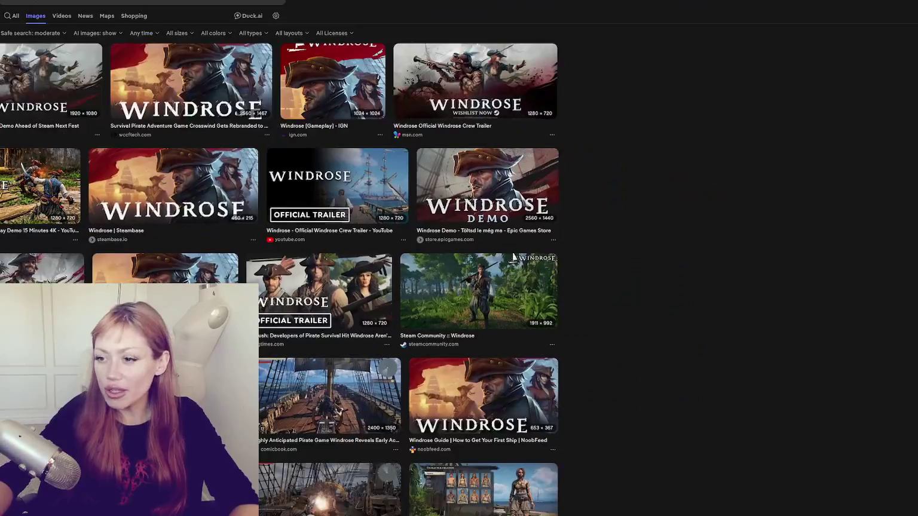
# - Preview the co-op guide, Japanese ship, character creation and Windrose on Steam images in turn
pyautogui.click(393, 152)
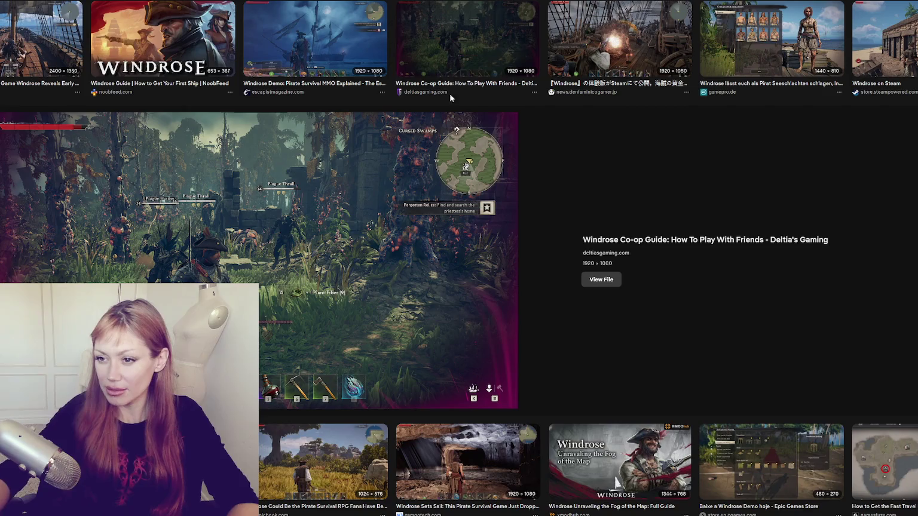
pyautogui.click(594, 52)
pyautogui.click(713, 57)
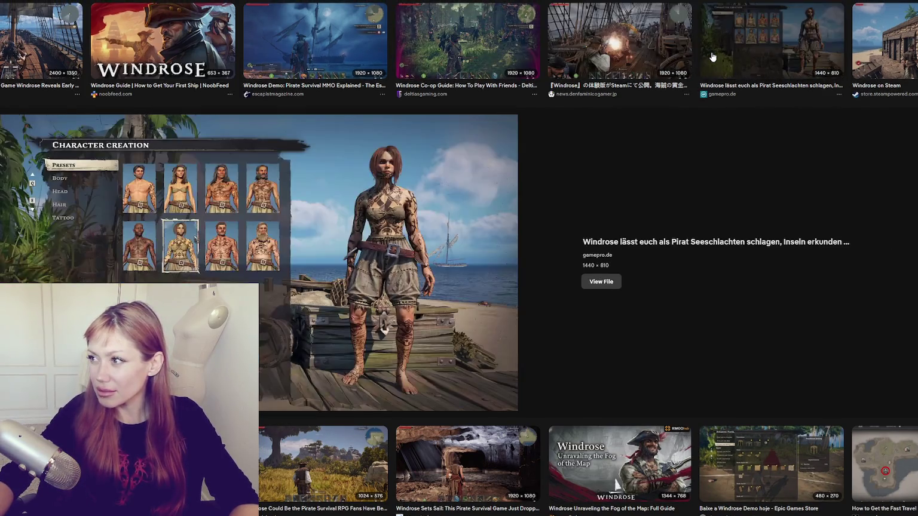
pyautogui.click(895, 58)
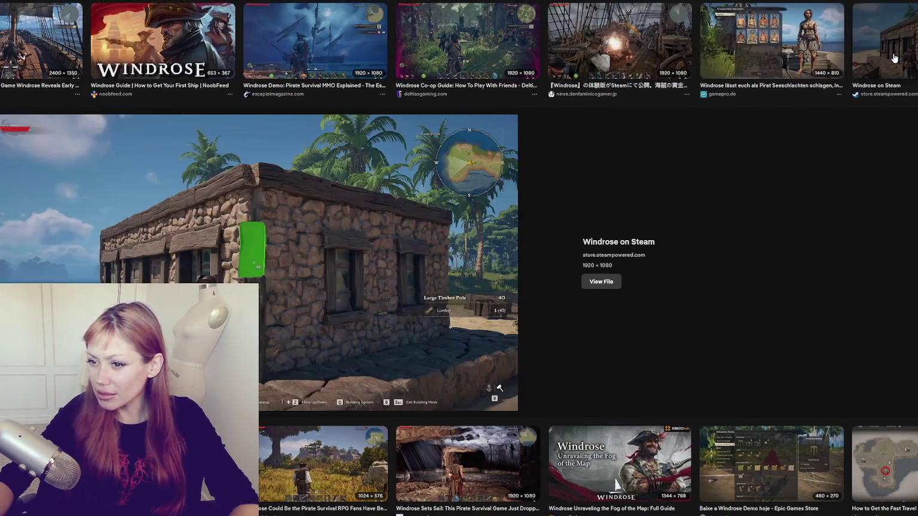
pyautogui.scroll(-1, 268, 156)
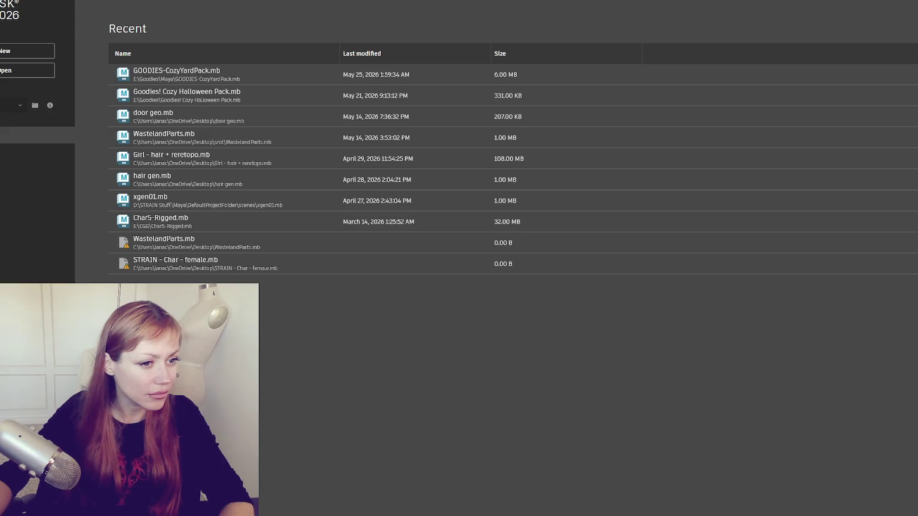
# - Open GOODIES-CozyYardPack.mb from the Recent list and clear the selection
pyautogui.click(186, 81)
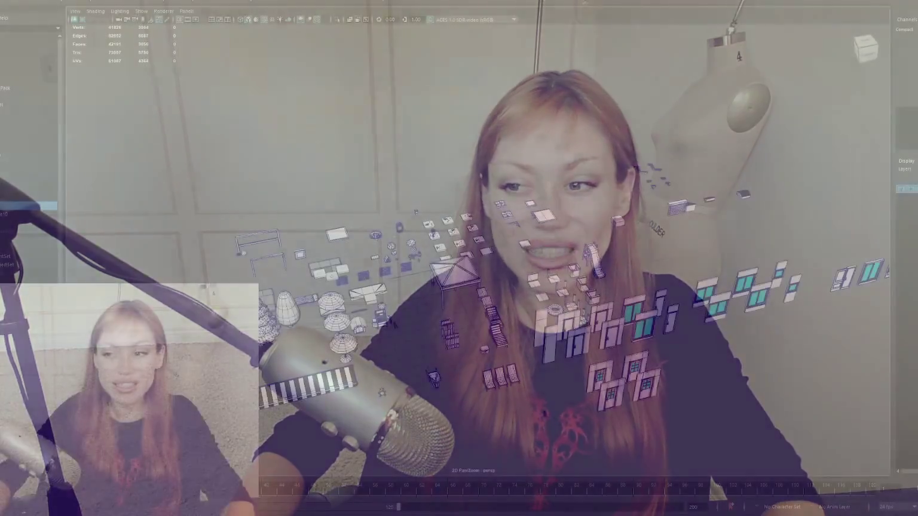
pyautogui.scroll(3, 355, 159)
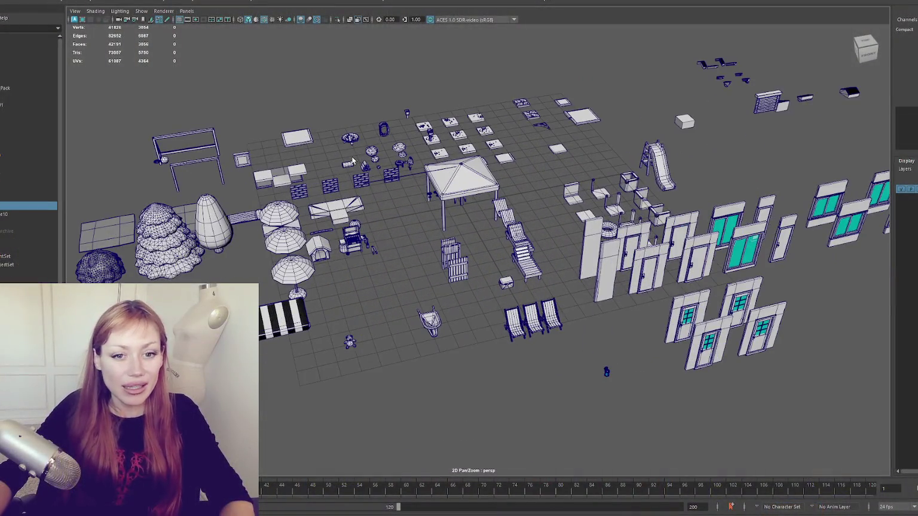
pyautogui.click(335, 318)
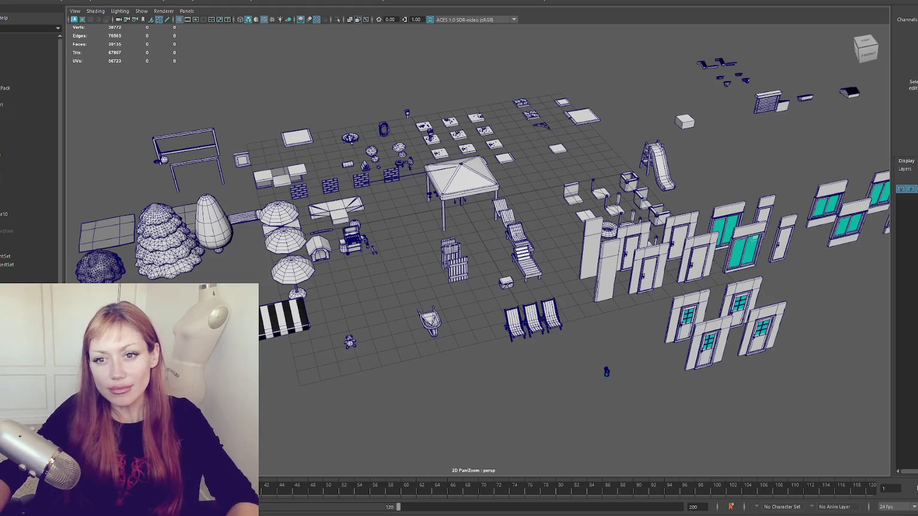
# - Orbit and zoom in on the gazebo and chairs, then dismiss the Unity Hub popup
pyautogui.moveTo(355, 337)
pyautogui.mouseDown()
pyautogui.moveTo(405, 323)
pyautogui.moveTo(598, 323)
pyautogui.moveTo(418, 316)
pyautogui.moveTo(518, 308)
pyautogui.moveTo(478, 357)
pyautogui.mouseUp()
pyautogui.scroll(-3, 410, 319)
pyautogui.moveTo(311, 270); pyautogui.dragTo(541, 264)
pyautogui.scroll(3, 542, 265)
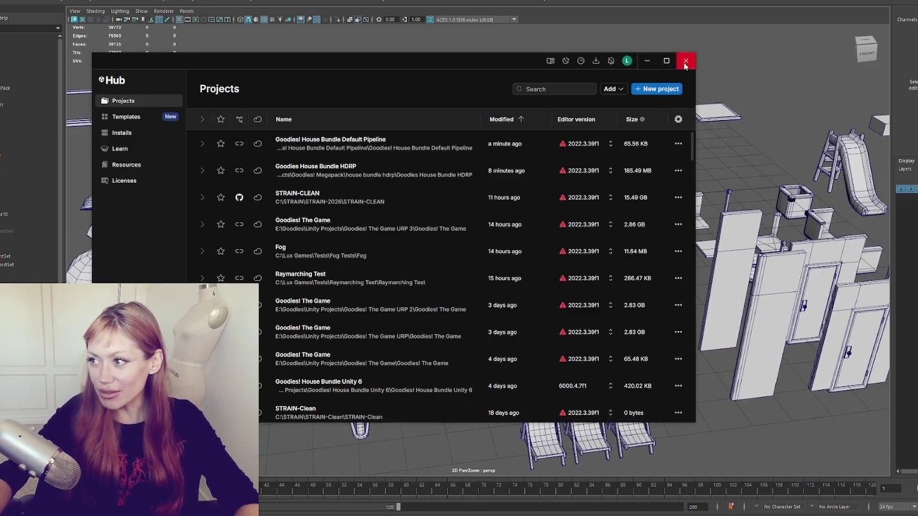
pyautogui.click(689, 60)
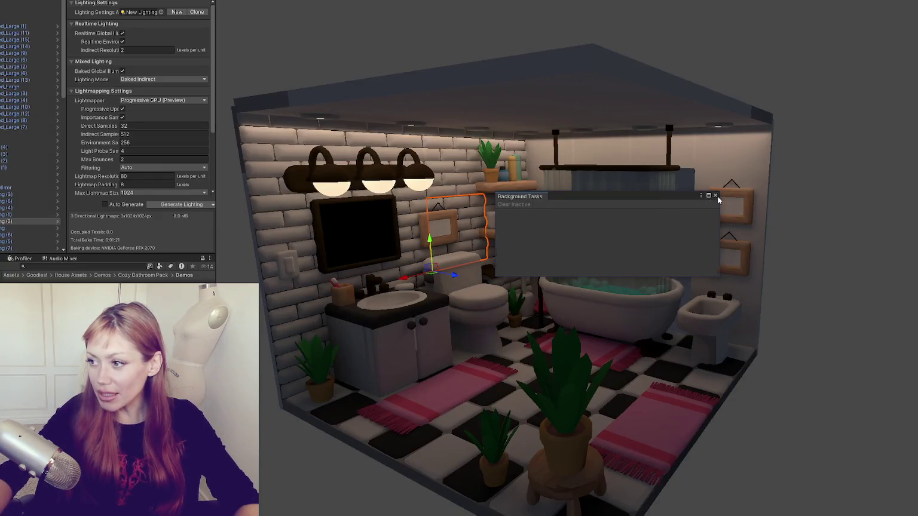
# - Dismiss Background Tasks and add a Point Light to the bathroom scene
pyautogui.click(715, 196)
pyautogui.moveTo(687, 198); pyautogui.dragTo(604, 197)
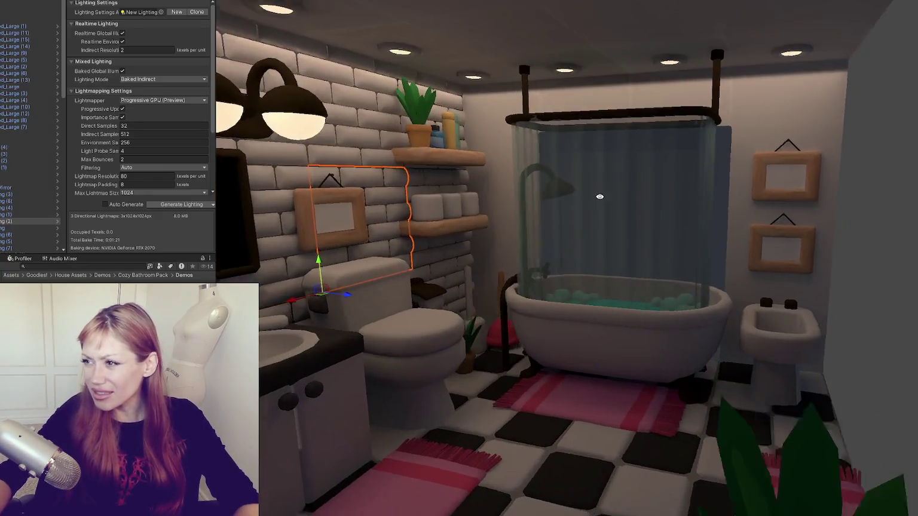
pyautogui.scroll(-10, 604, 196)
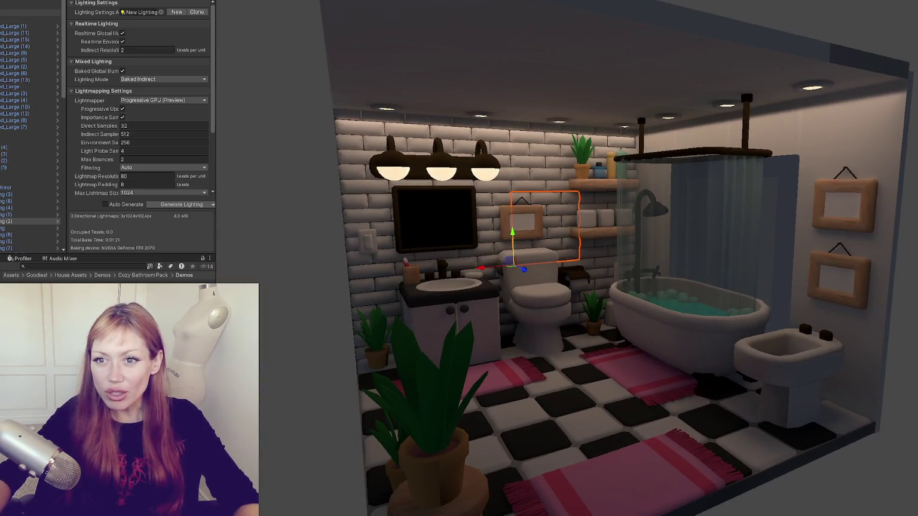
pyautogui.rightClick(48, 220)
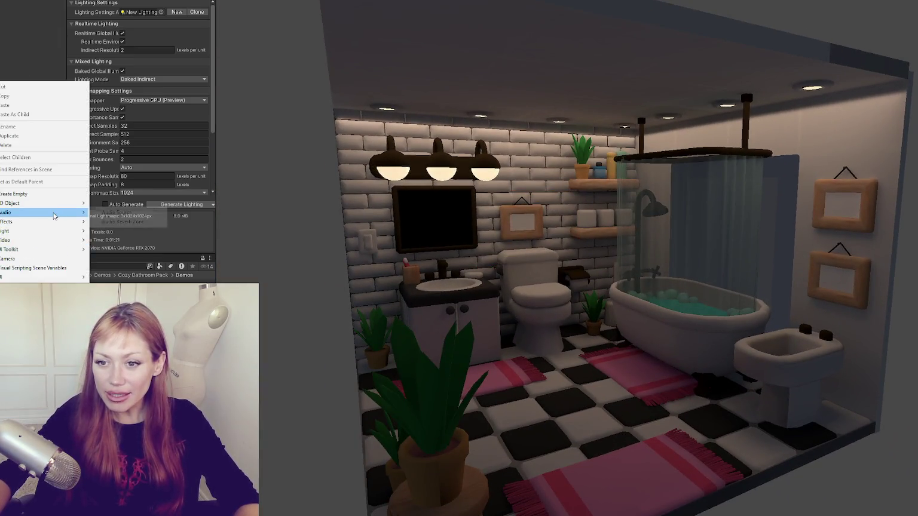
pyautogui.moveTo(48, 231)
pyautogui.click(120, 239)
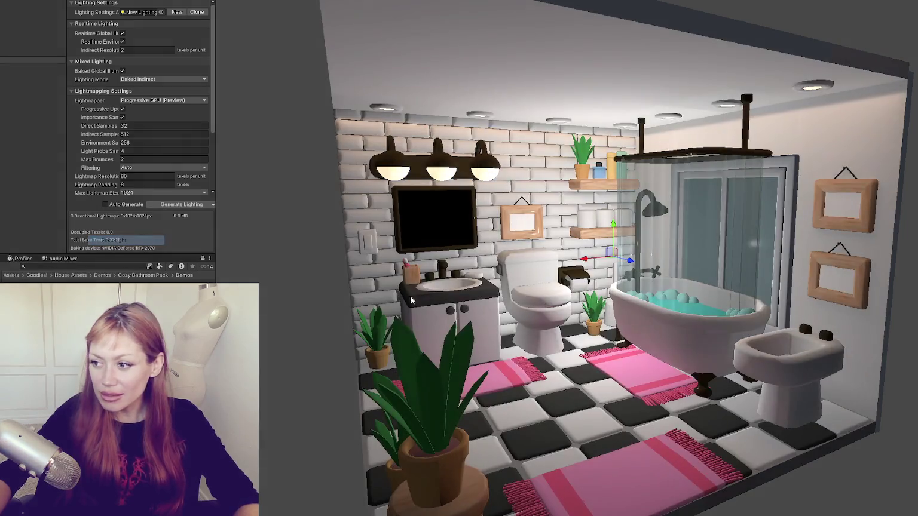
# - Raise the point light's Range to 12.96
pyautogui.moveTo(384, 294)
pyautogui.mouseDown()
pyautogui.moveTo(540, 264)
pyautogui.moveTo(462, 170)
pyautogui.mouseUp()
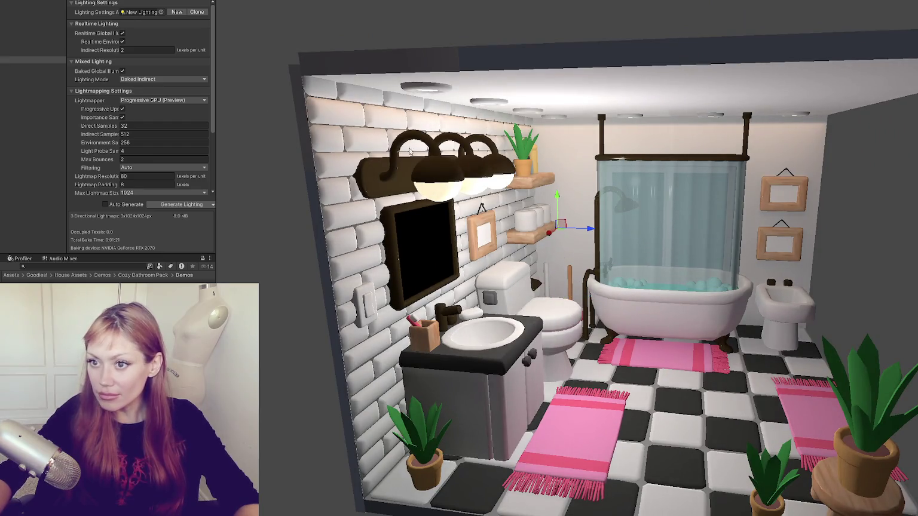
pyautogui.moveTo(454, 251)
pyautogui.mouseDown()
pyautogui.moveTo(502, 237)
pyautogui.moveTo(496, 246)
pyautogui.mouseUp()
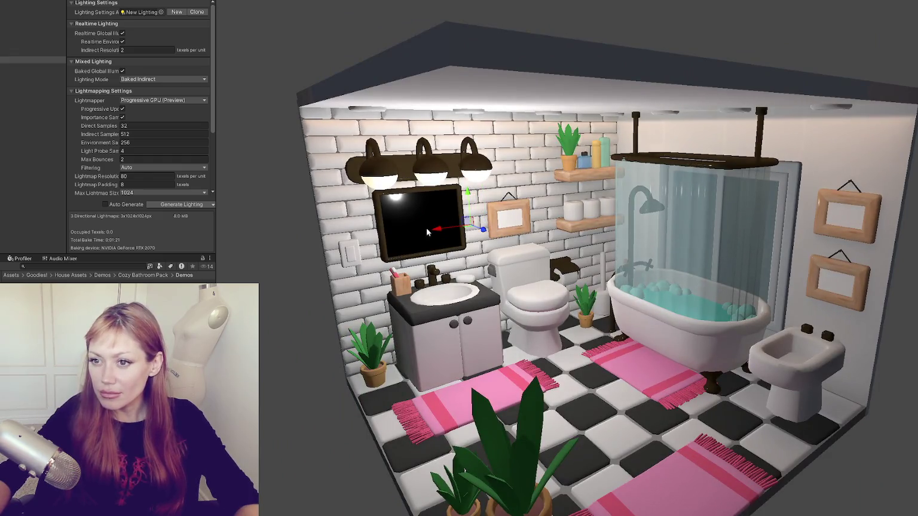
pyautogui.click(129, 1)
pyautogui.moveTo(105, 70); pyautogui.dragTo(145, 67)
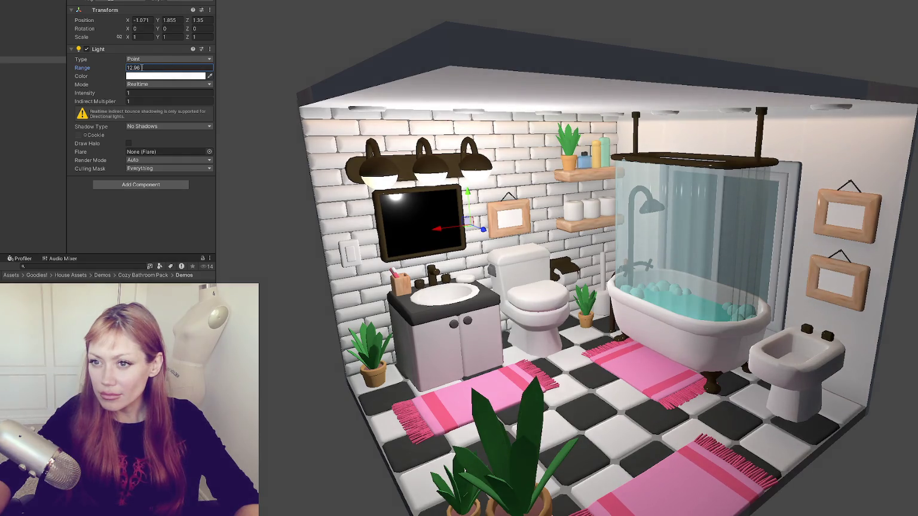
# - Set the light's intensity to 1.09, indirect multiplier to 0 and soft shadows
pyautogui.moveTo(100, 95); pyautogui.dragTo(99, 97)
pyautogui.click(129, 100)
pyautogui.write('0')
pyautogui.click(154, 109)
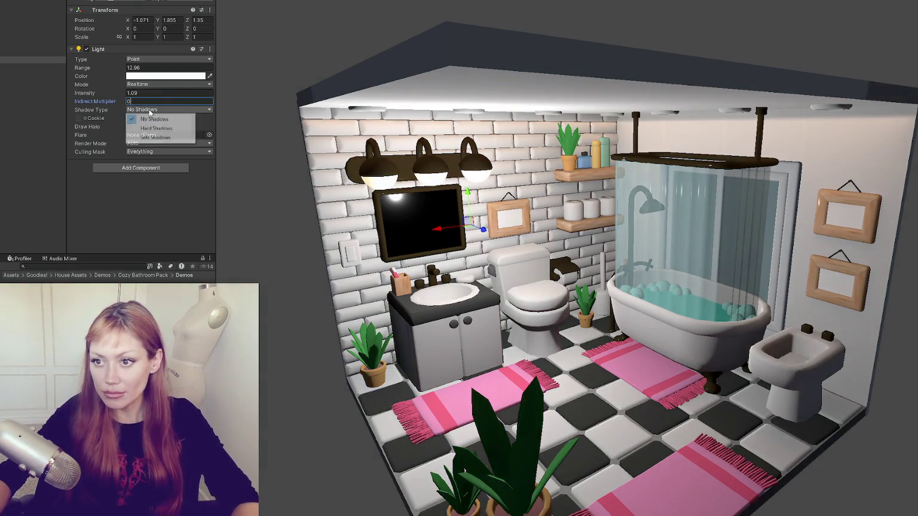
pyautogui.click(155, 137)
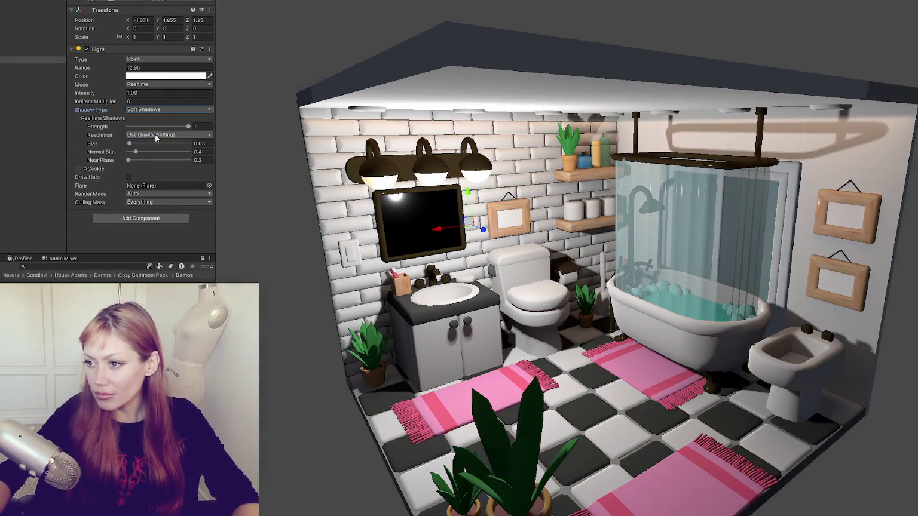
# - Move the point light left and tint it a pale orange (FFEDD3)
pyautogui.moveTo(493, 232); pyautogui.dragTo(441, 239)
pyautogui.click(34, 61)
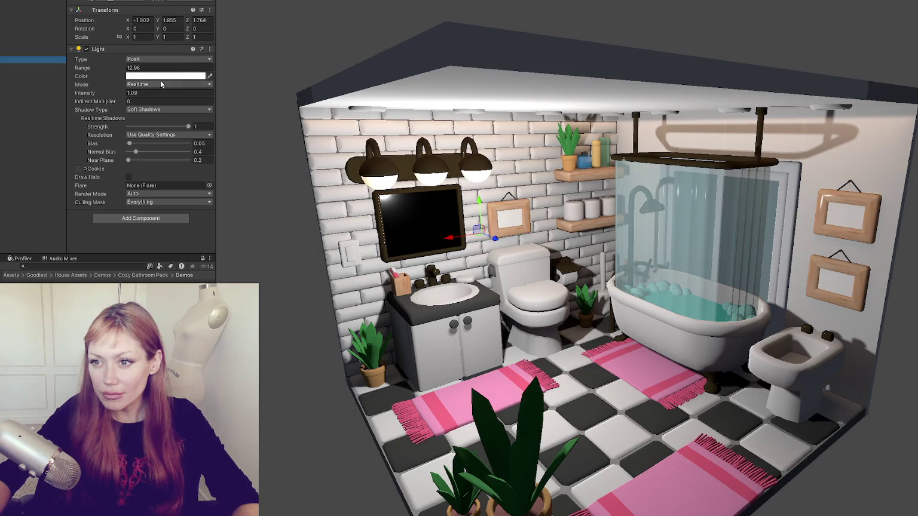
pyautogui.click(162, 76)
pyautogui.click(250, 122)
pyautogui.click(205, 122)
pyautogui.moveTo(205, 123); pyautogui.dragTo(198, 120)
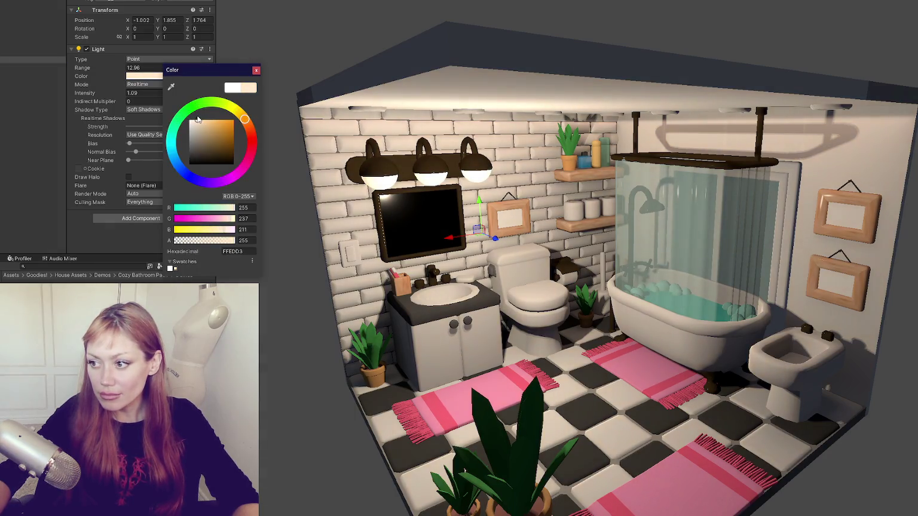
pyautogui.click(256, 71)
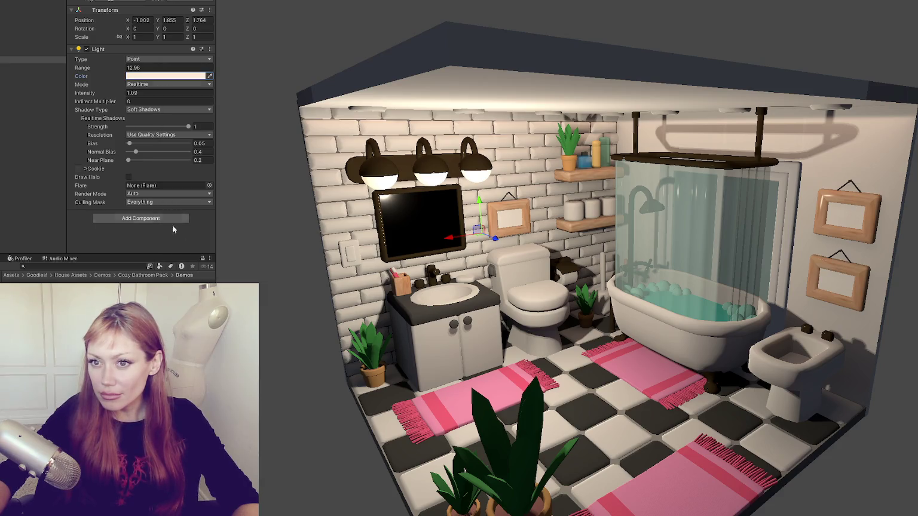
# - Keep the light type as Point, set indirect multiplier to 1 and mode to Baked
pyautogui.click(150, 60)
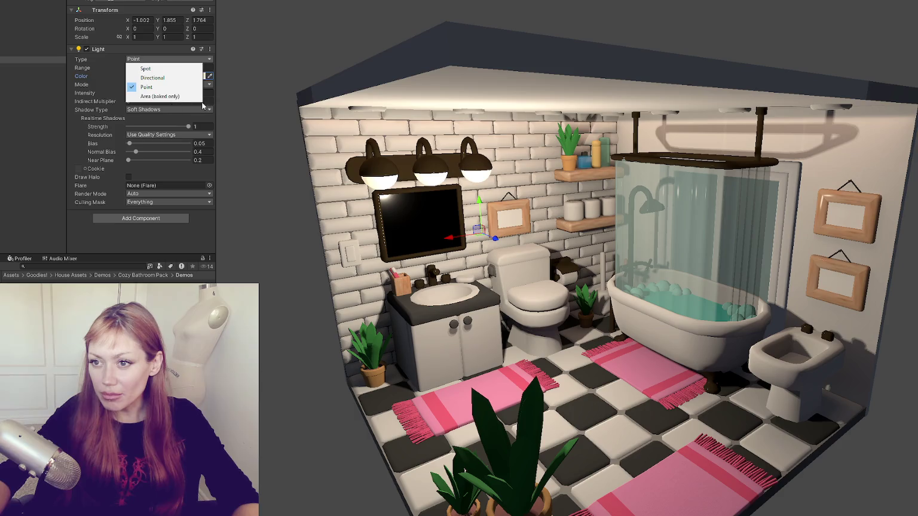
pyautogui.click(144, 82)
pyautogui.click(205, 101)
pyautogui.write('1')
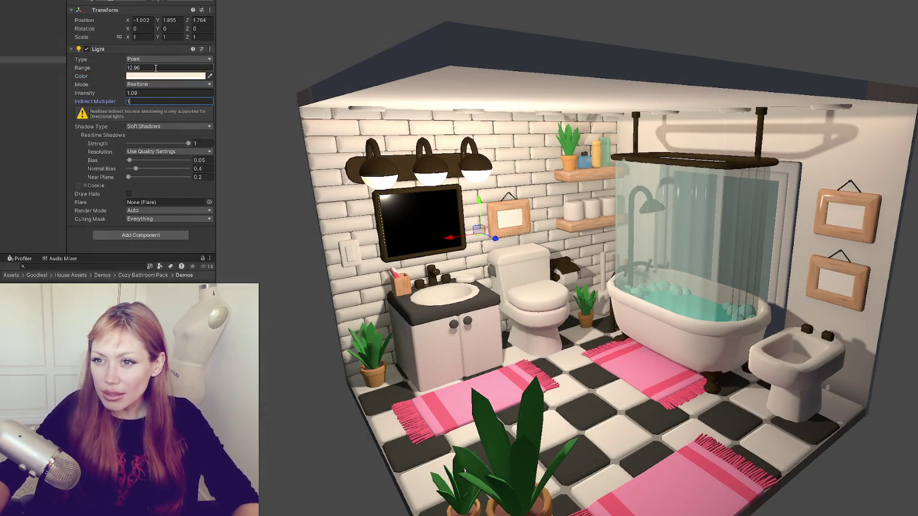
pyautogui.click(151, 59)
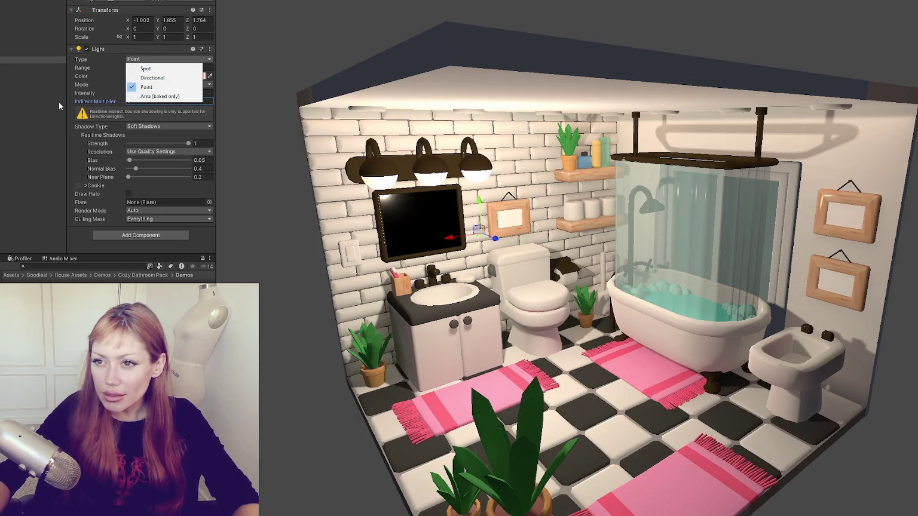
pyautogui.click(166, 240)
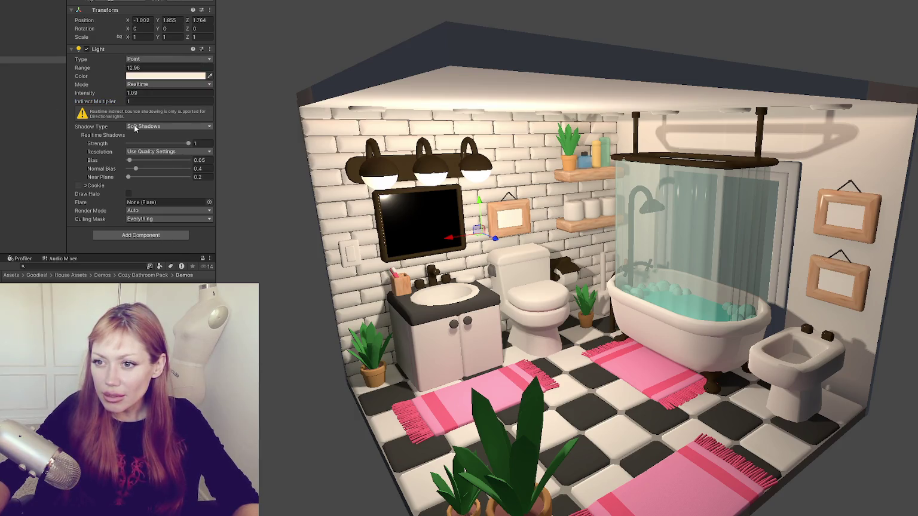
pyautogui.click(161, 84)
pyautogui.click(144, 111)
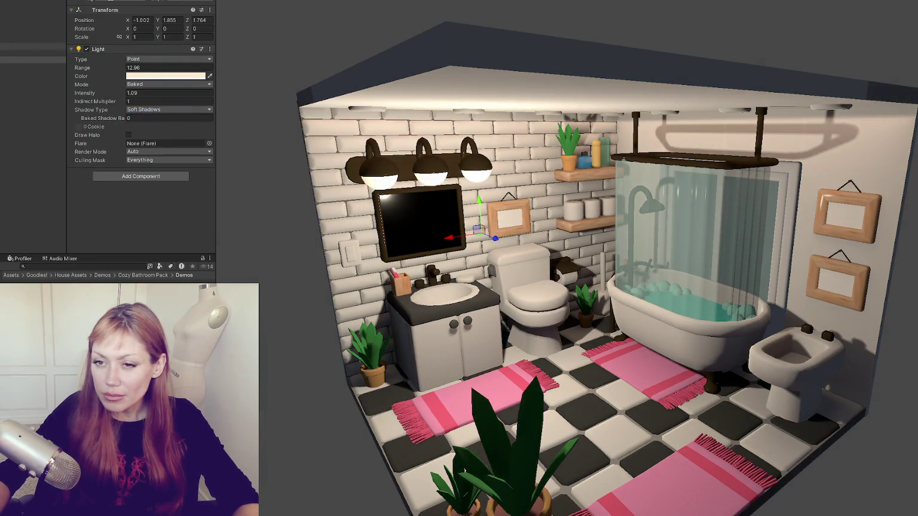
# - Lower the next light's intensity to 0.57 and tint it a warm orange
pyautogui.click(12, 66)
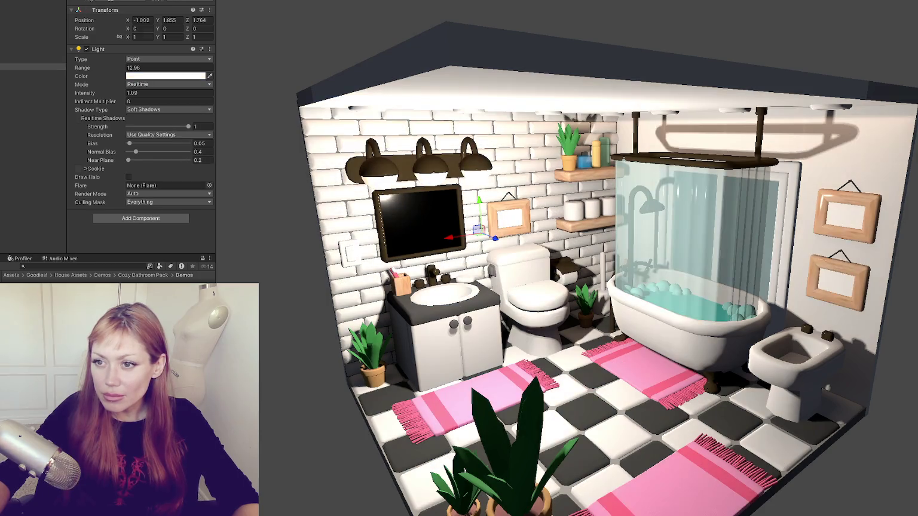
pyautogui.moveTo(100, 96); pyautogui.dragTo(92, 96)
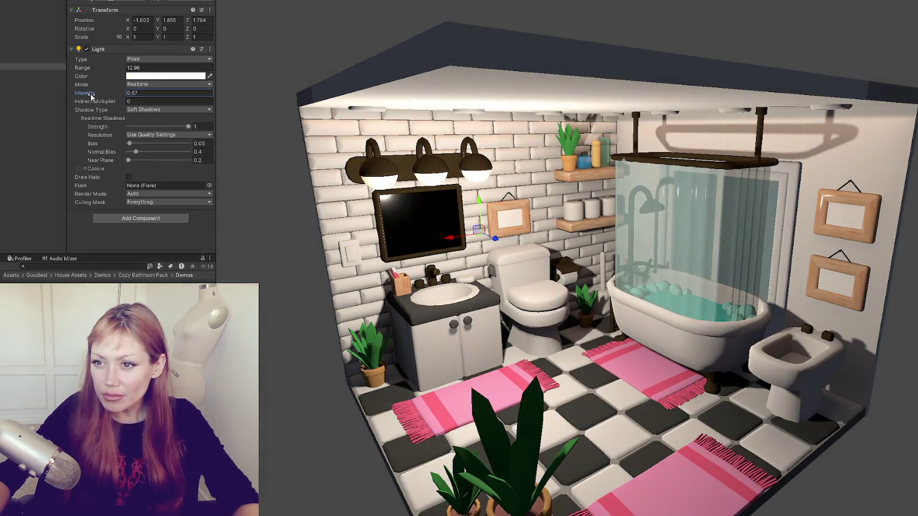
pyautogui.click(171, 83)
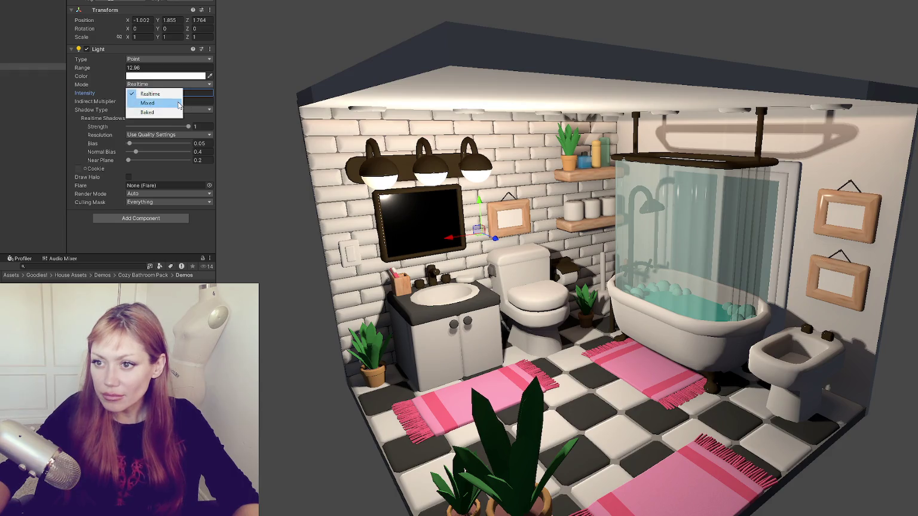
pyautogui.click(170, 75)
pyautogui.click(267, 115)
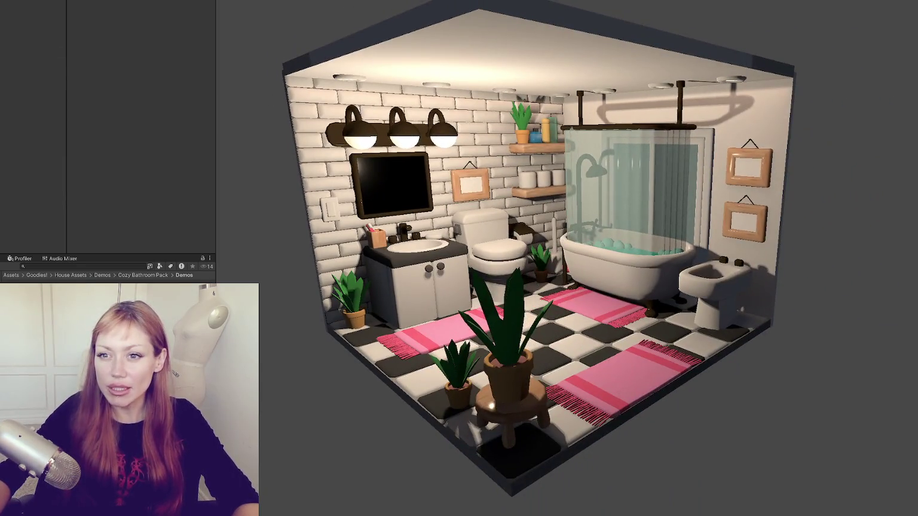
# - Add a Reflection Probe to the bathroom and raise it higher in the room
pyautogui.rightClick(3, 96)
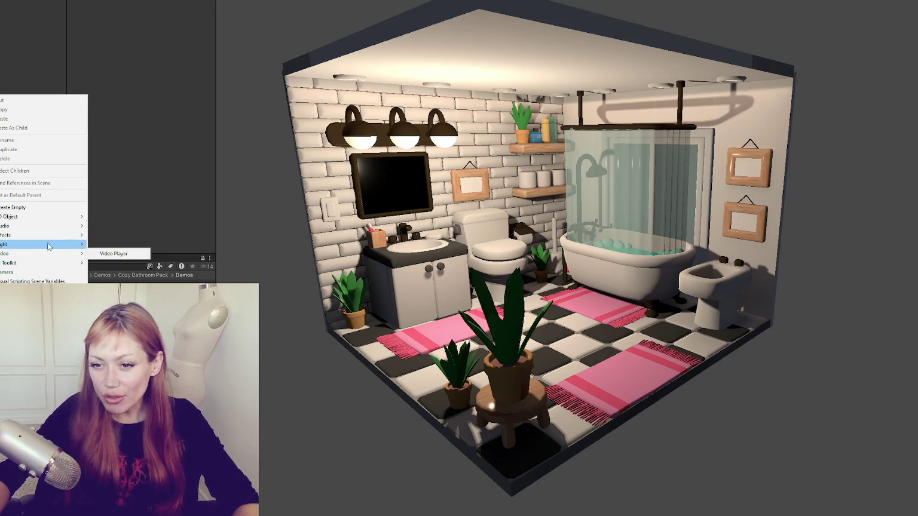
pyautogui.moveTo(52, 245)
pyautogui.click(116, 285)
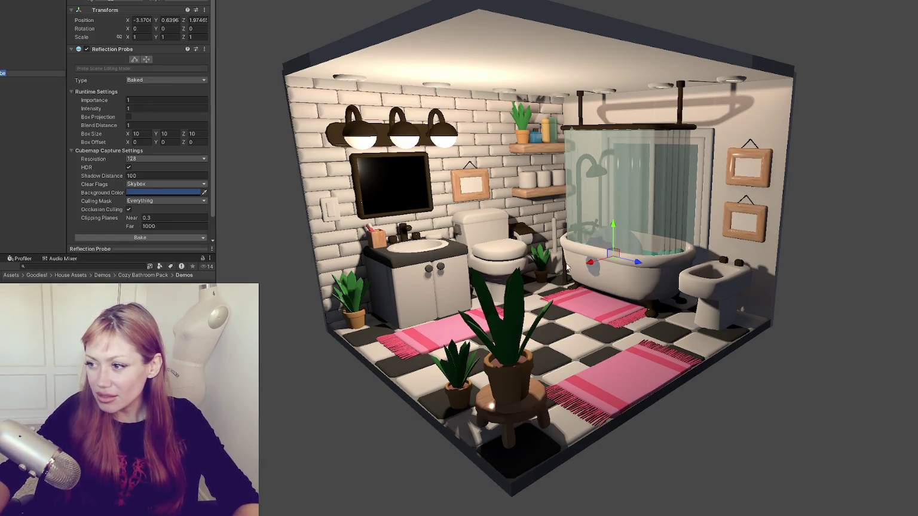
pyautogui.moveTo(515, 254)
pyautogui.mouseDown()
pyautogui.moveTo(515, 175)
pyautogui.moveTo(514, 263)
pyautogui.mouseUp()
# - Resize the probe's box bounds to fit the room, roughly 3.94 × 3.00 × 3.91
pyautogui.click(135, 60)
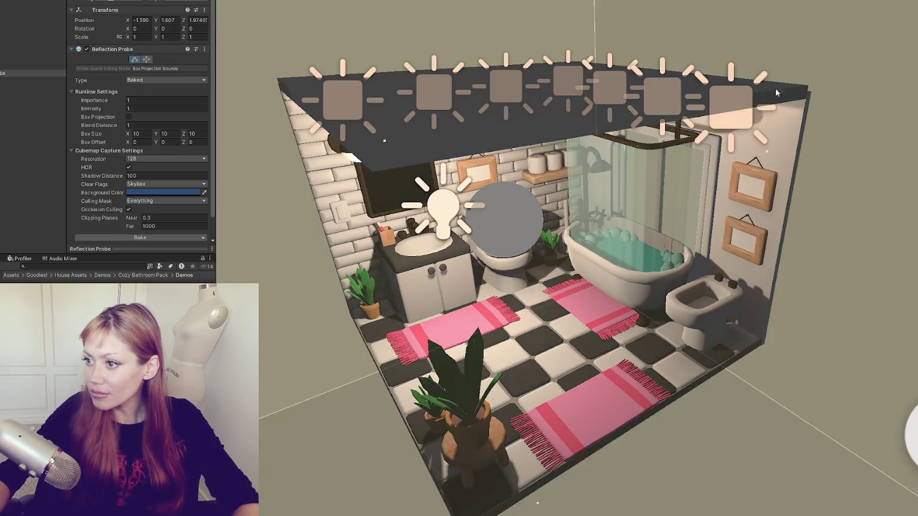
pyautogui.moveTo(775, 87); pyautogui.dragTo(705, 175)
pyautogui.scroll(-10, 706, 174)
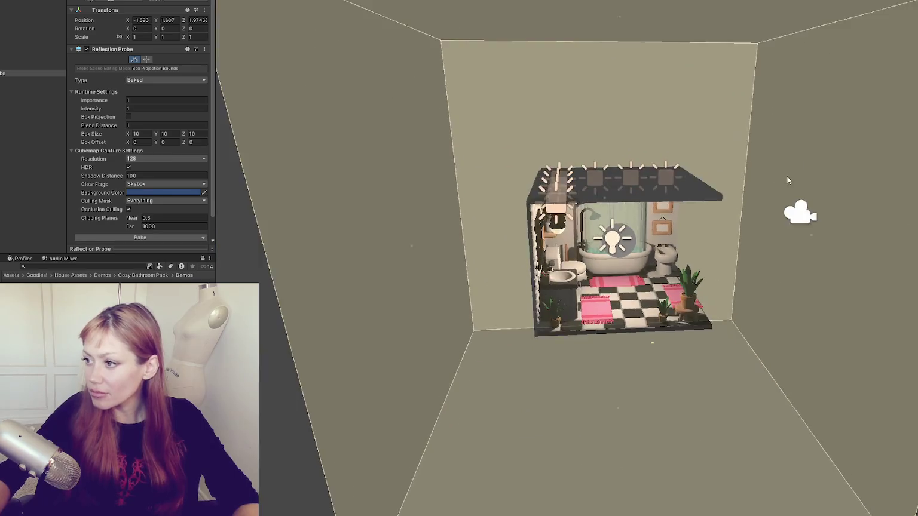
pyautogui.moveTo(753, 243)
pyautogui.mouseDown()
pyautogui.moveTo(686, 250)
pyautogui.moveTo(699, 243)
pyautogui.moveTo(684, 376)
pyautogui.mouseUp()
pyautogui.moveTo(479, 293); pyautogui.dragTo(569, 298)
pyautogui.moveTo(627, 258)
pyautogui.mouseDown()
pyautogui.moveTo(632, 304)
pyautogui.moveTo(638, 283)
pyautogui.moveTo(554, 99)
pyautogui.moveTo(447, 118)
pyautogui.moveTo(588, 156)
pyautogui.moveTo(565, 197)
pyautogui.moveTo(603, 168)
pyautogui.moveTo(611, 177)
pyautogui.moveTo(588, 132)
pyautogui.moveTo(616, 162)
pyautogui.moveTo(589, 193)
pyautogui.moveTo(559, 188)
pyautogui.mouseUp()
pyautogui.moveTo(573, 460); pyautogui.dragTo(580, 325)
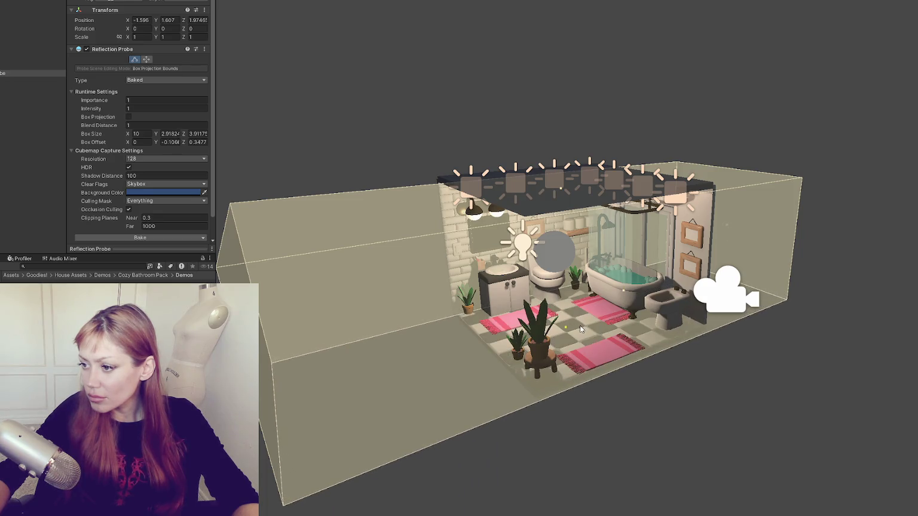
pyautogui.moveTo(265, 333); pyautogui.dragTo(493, 308)
pyautogui.moveTo(726, 225); pyautogui.dragTo(649, 248)
pyautogui.press('w')
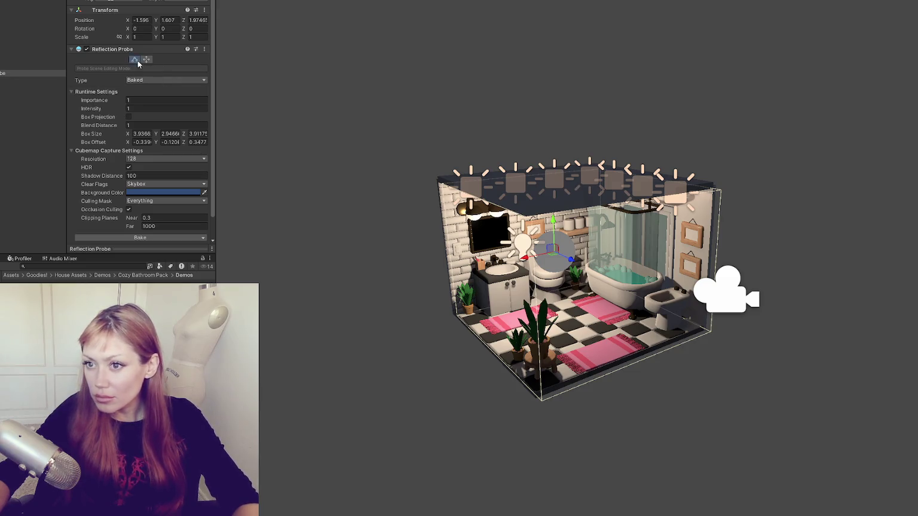
# - Fine-tune the probe box and bake its reflections
pyautogui.click(135, 60)
pyautogui.moveTo(577, 190); pyautogui.dragTo(577, 184)
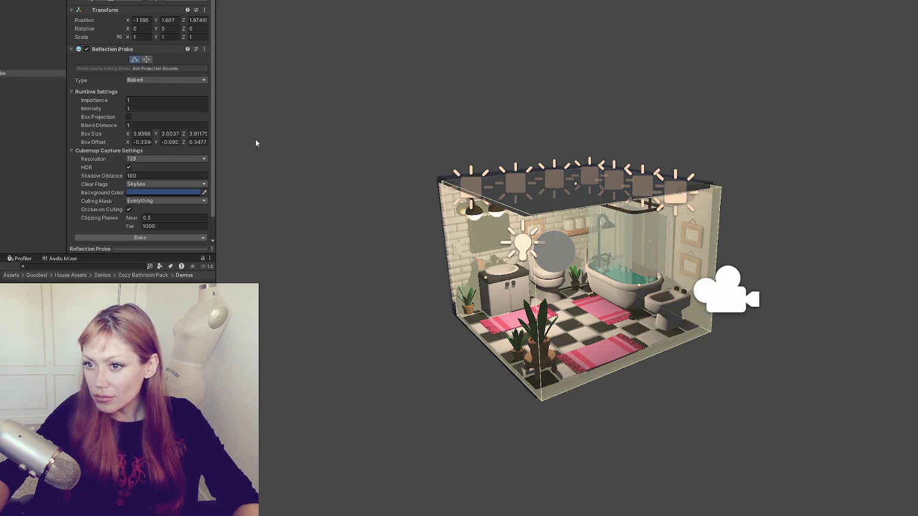
pyautogui.scroll(-1, 153, 214)
pyautogui.click(154, 214)
pyautogui.scroll(5, 517, 242)
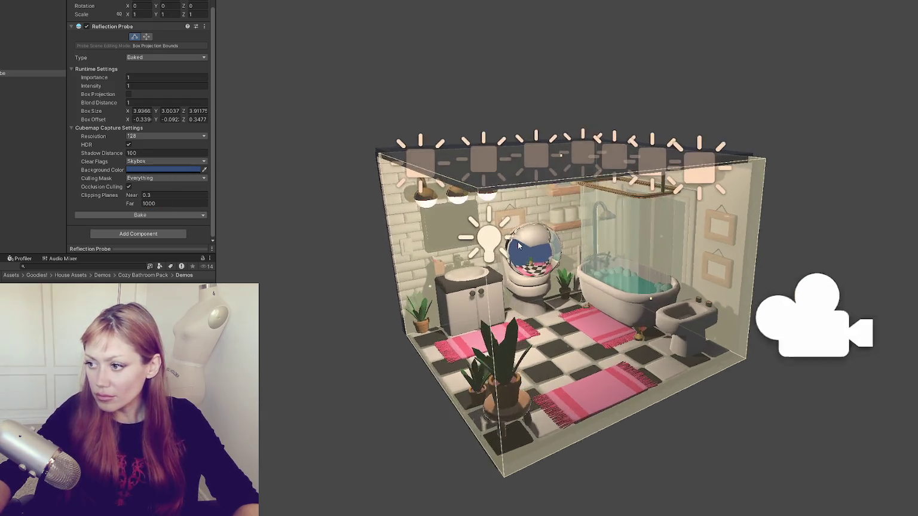
pyautogui.scroll(-5, 606, 239)
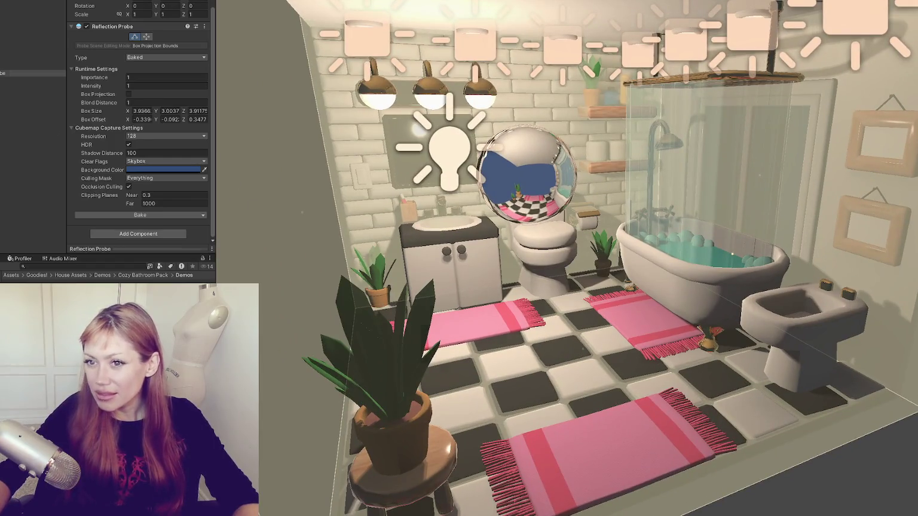
pyautogui.click(251, 186)
pyautogui.moveTo(795, 101)
pyautogui.mouseDown()
pyautogui.moveTo(814, 78)
pyautogui.moveTo(747, 69)
pyautogui.mouseUp()
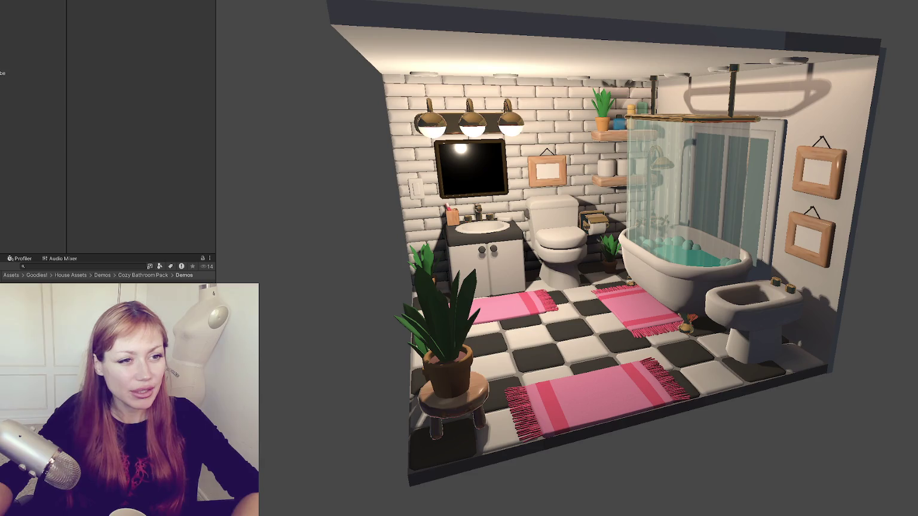
pyautogui.hotkey('alt', 'Tab')
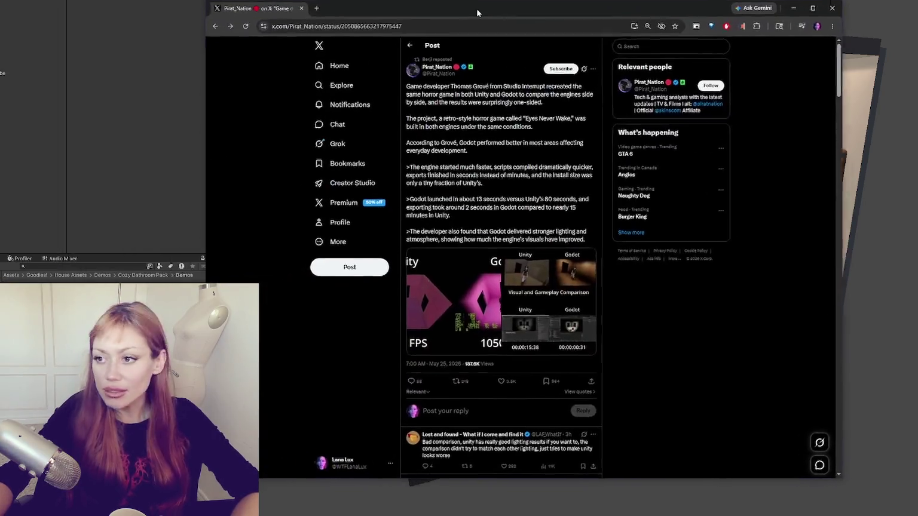
# - Read the Unity-versus-Godot post, highlighting key sentences, and open its gameplay comparison image
pyautogui.moveTo(417, 10); pyautogui.dragTo(391, 10)
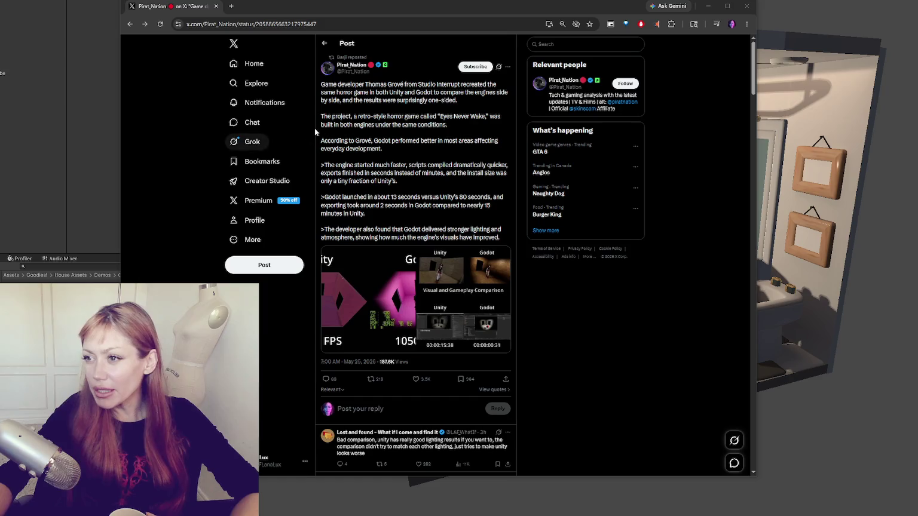
pyautogui.moveTo(372, 85)
pyautogui.mouseDown()
pyautogui.moveTo(497, 93)
pyautogui.moveTo(415, 101)
pyautogui.moveTo(465, 105)
pyautogui.mouseUp()
pyautogui.click(441, 122)
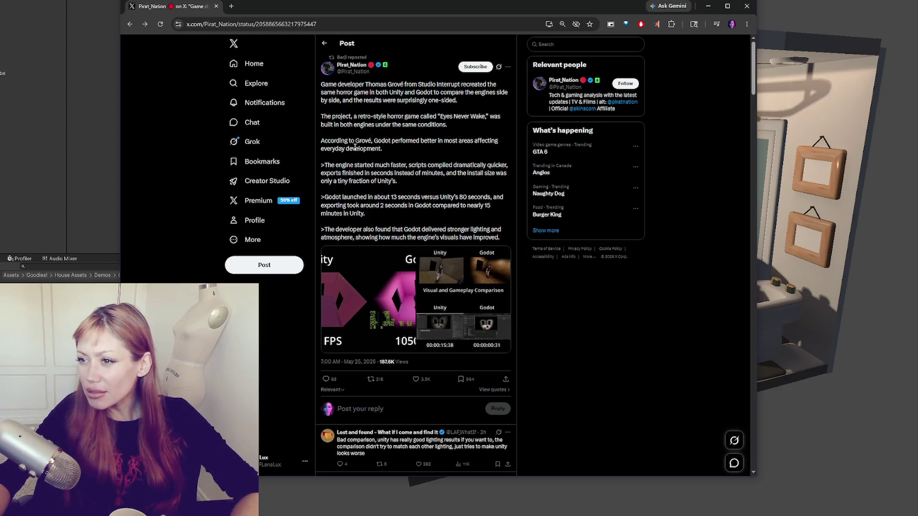
pyautogui.moveTo(355, 141)
pyautogui.mouseDown()
pyautogui.moveTo(369, 142)
pyautogui.moveTo(367, 162)
pyautogui.moveTo(408, 182)
pyautogui.mouseUp()
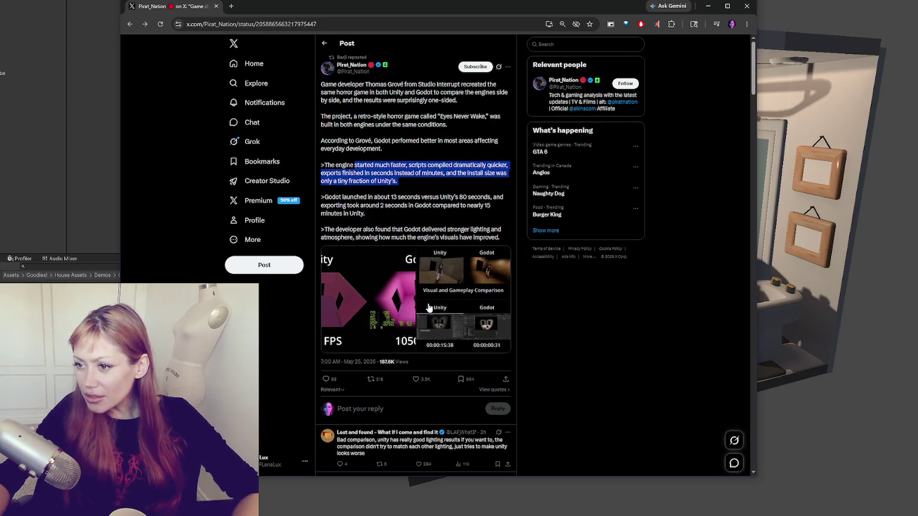
pyautogui.scroll(-1, 388, 229)
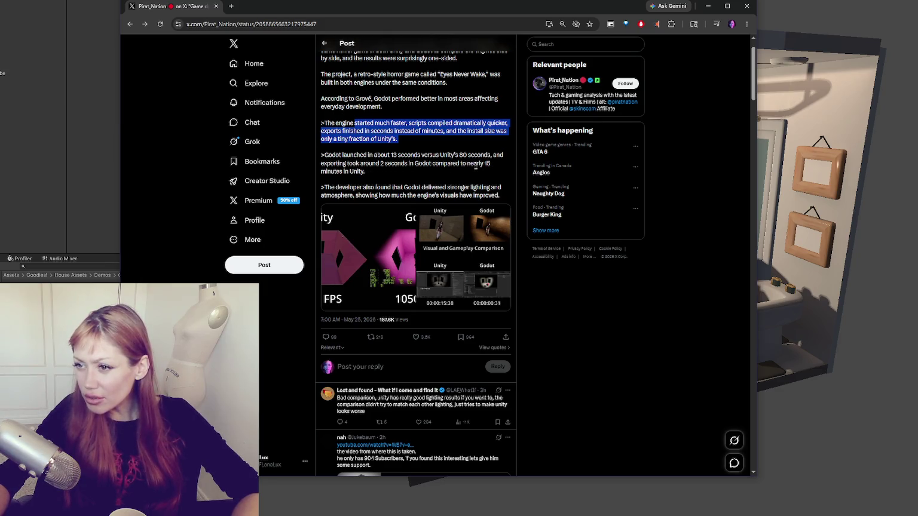
pyautogui.moveTo(348, 187); pyautogui.dragTo(484, 190)
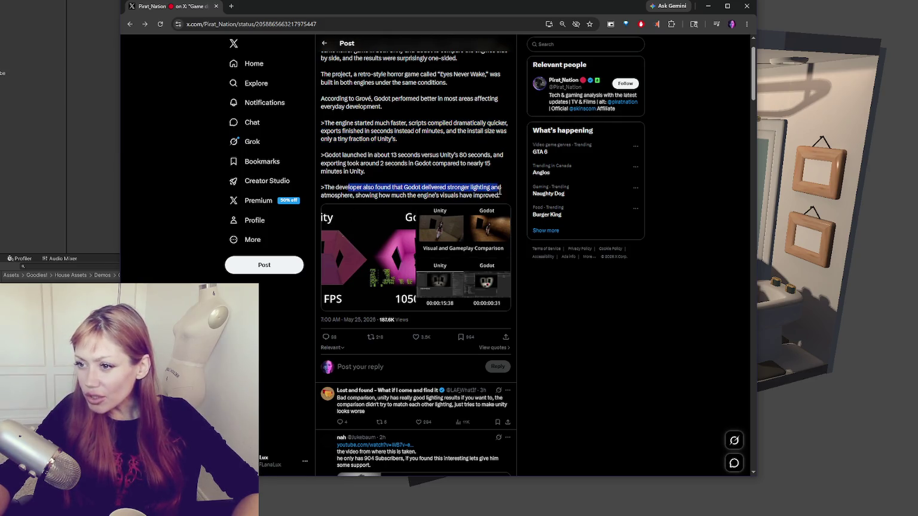
pyautogui.click(463, 236)
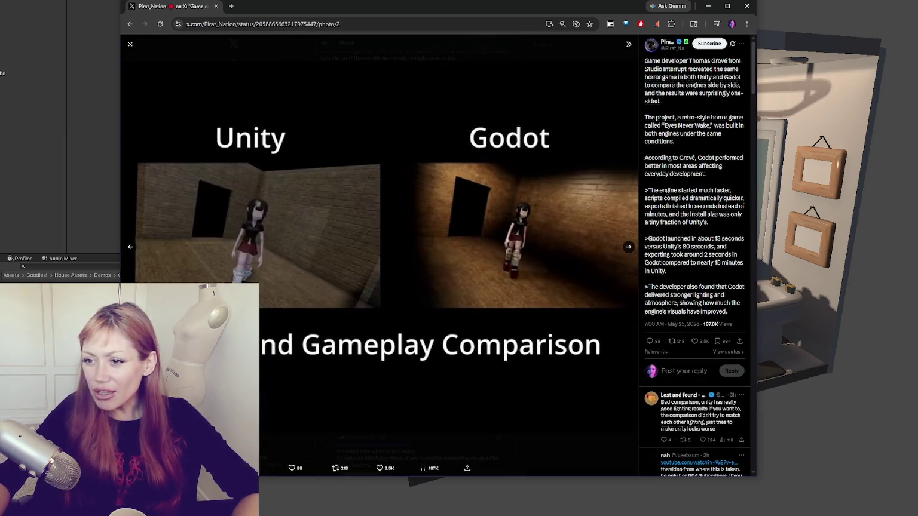
# - Flip between the FPS and gameplay comparison photos, then close Chrome to return to Unity
pyautogui.click(131, 247)
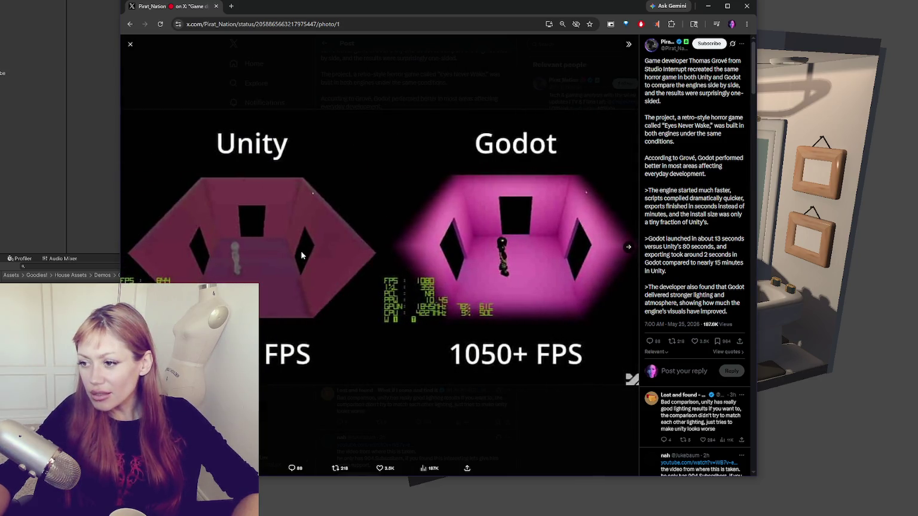
pyautogui.click(628, 247)
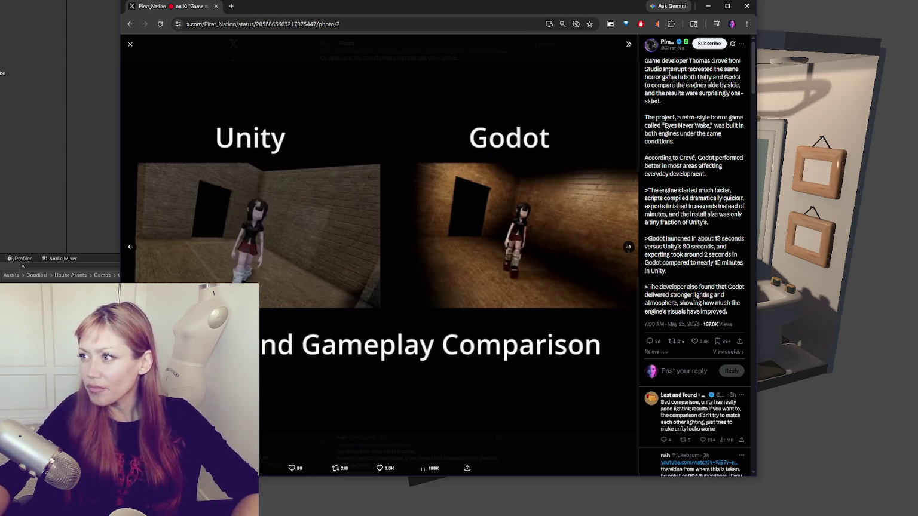
pyautogui.click(708, 6)
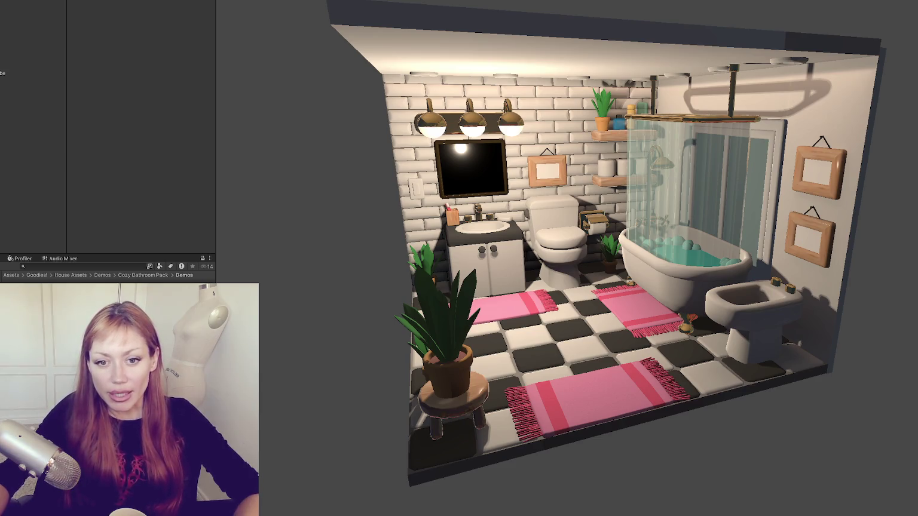
# - Orbit to a frontal, closer bathroom view and open the Bundle Demo folder
pyautogui.moveTo(343, 213)
pyautogui.mouseDown()
pyautogui.moveTo(316, 214)
pyautogui.moveTo(375, 215)
pyautogui.moveTo(335, 215)
pyautogui.moveTo(344, 215)
pyautogui.mouseUp()
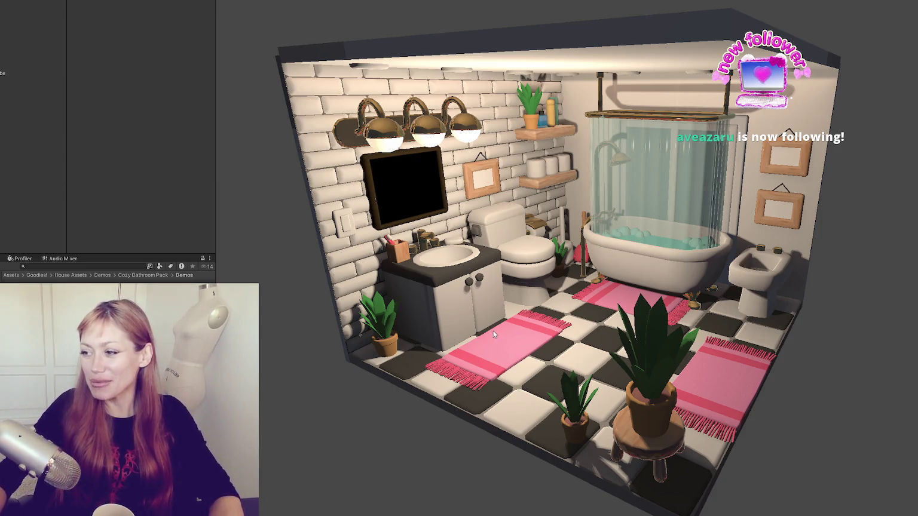
pyautogui.moveTo(469, 328)
pyautogui.mouseDown()
pyautogui.moveTo(566, 313)
pyautogui.moveTo(558, 281)
pyautogui.moveTo(452, 269)
pyautogui.mouseUp()
pyautogui.scroll(5, 474, 274)
pyautogui.scroll(2, 489, 267)
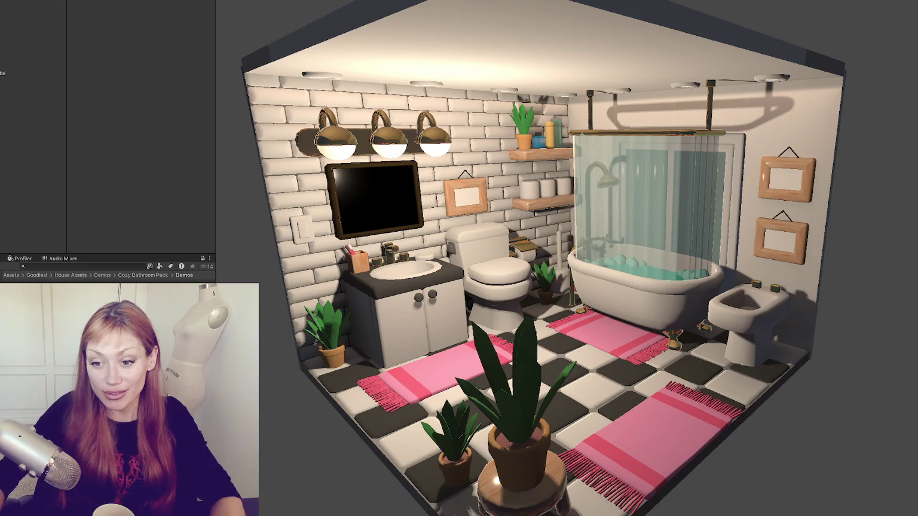
pyautogui.doubleClick(36, 311)
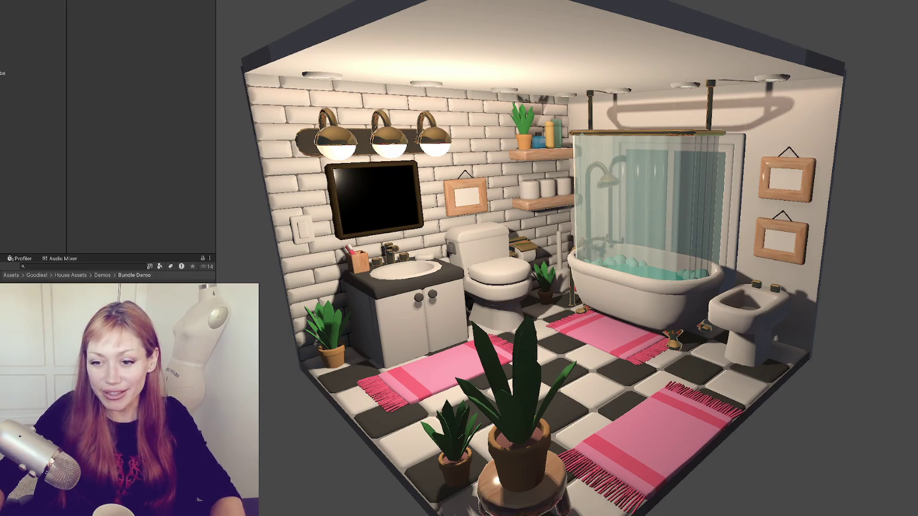
# - Go up two folder levels in the Project window to Assets > Goodies!
pyautogui.press('BackSpace')
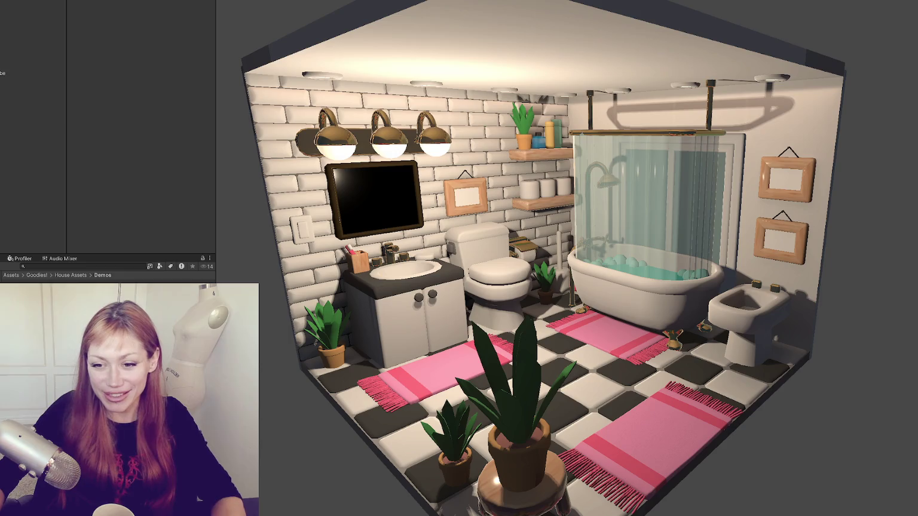
pyautogui.press('BackSpace')
pyautogui.press('BackSpace')
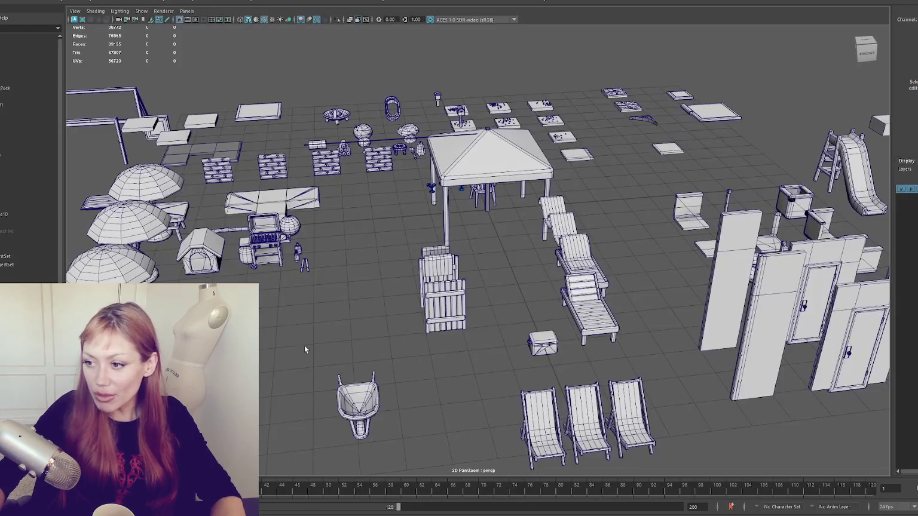
# - Group every Outliner object with Ctrl+G and delete the group, leaving only the grid
pyautogui.click(4, 250)
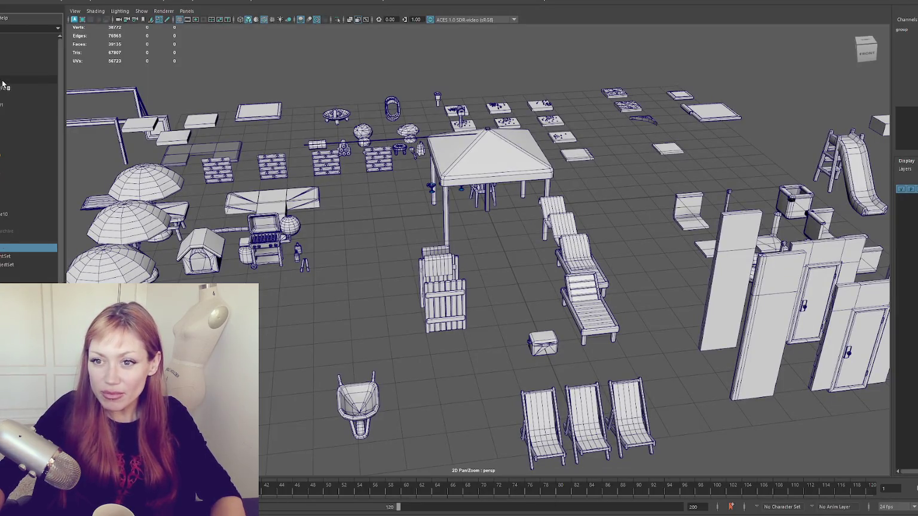
pyautogui.keyDown('shift'); pyautogui.click(3, 84); pyautogui.keyUp('shift')
pyautogui.hotkey('ctrl', 'g')
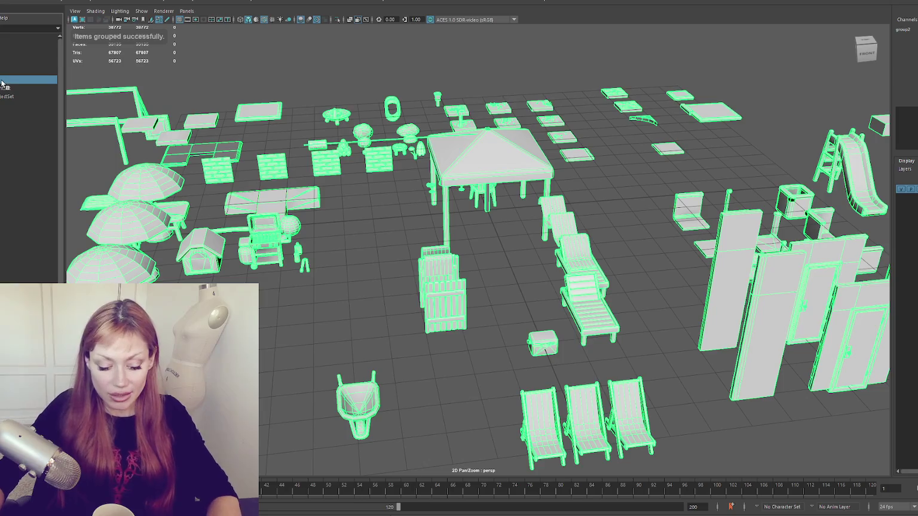
pyautogui.scroll(5, 417, 207)
pyautogui.scroll(-5, 416, 208)
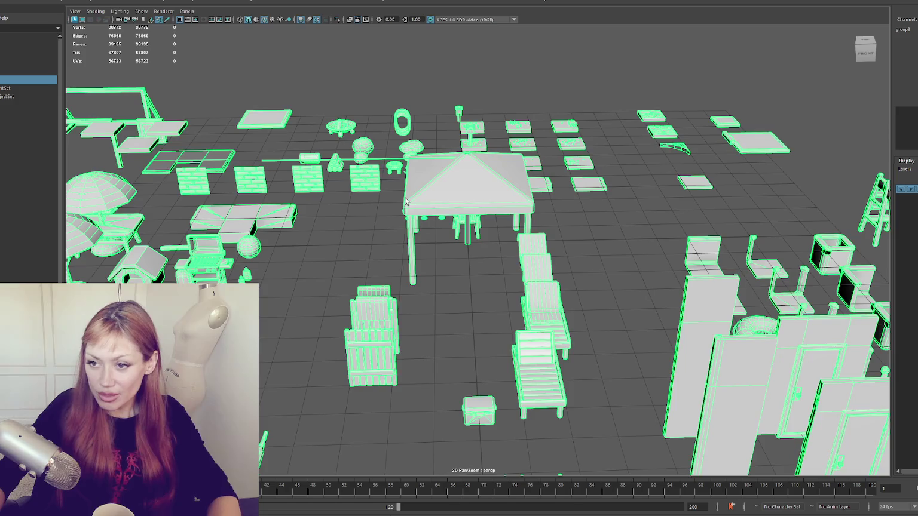
pyautogui.press('Delete')
pyautogui.moveTo(470, 176)
pyautogui.mouseDown()
pyautogui.moveTo(424, 244)
pyautogui.moveTo(421, 215)
pyautogui.mouseUp()
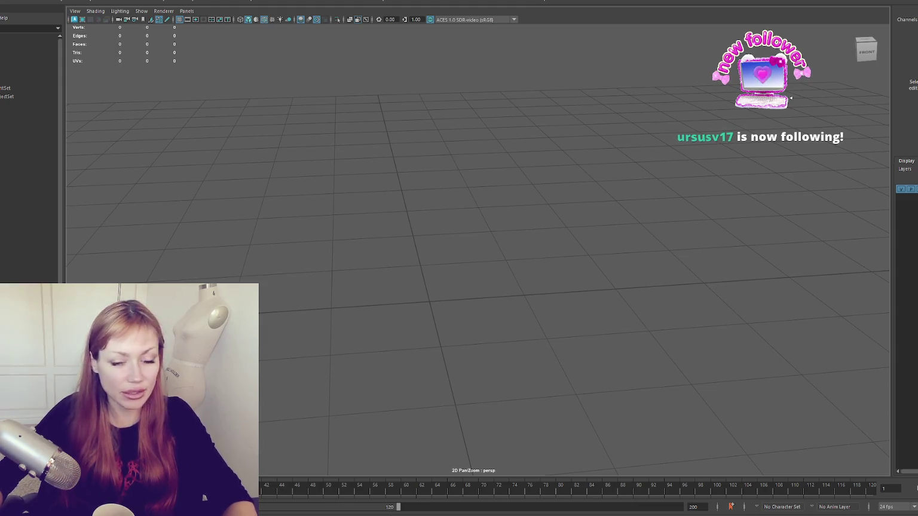
# - Back in the browser, add an Engagement Countdown widget to the overlay and check its minutes value
pyautogui.hotkey('alt', 'Tab')
pyautogui.moveTo(297, 430)
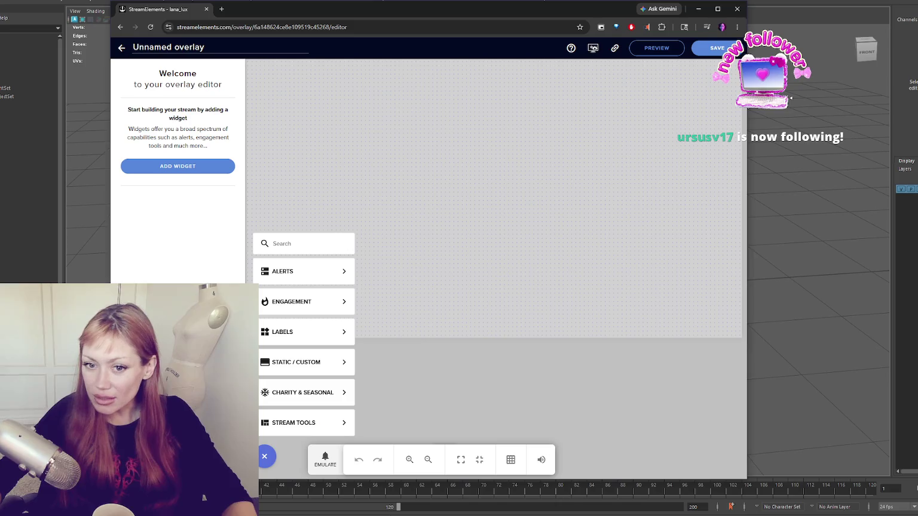
pyautogui.moveTo(301, 299)
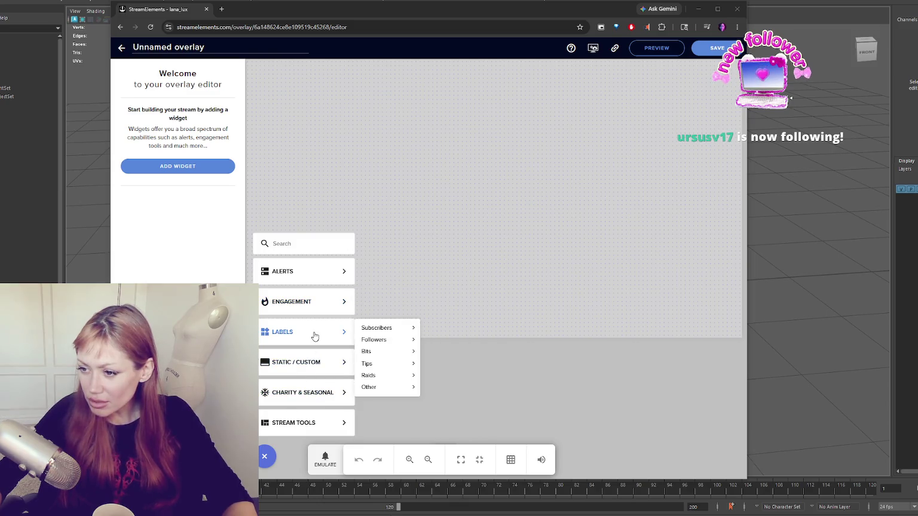
pyautogui.moveTo(301, 397)
pyautogui.moveTo(309, 266)
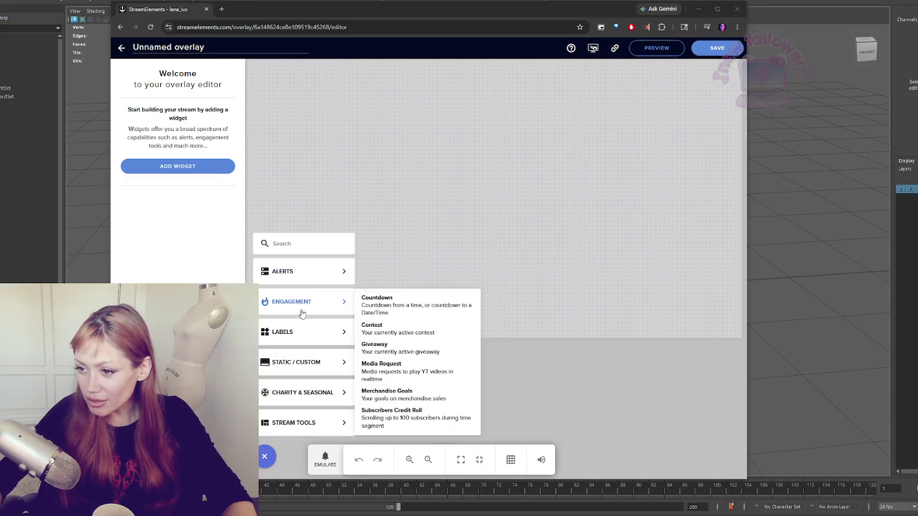
pyautogui.click(426, 316)
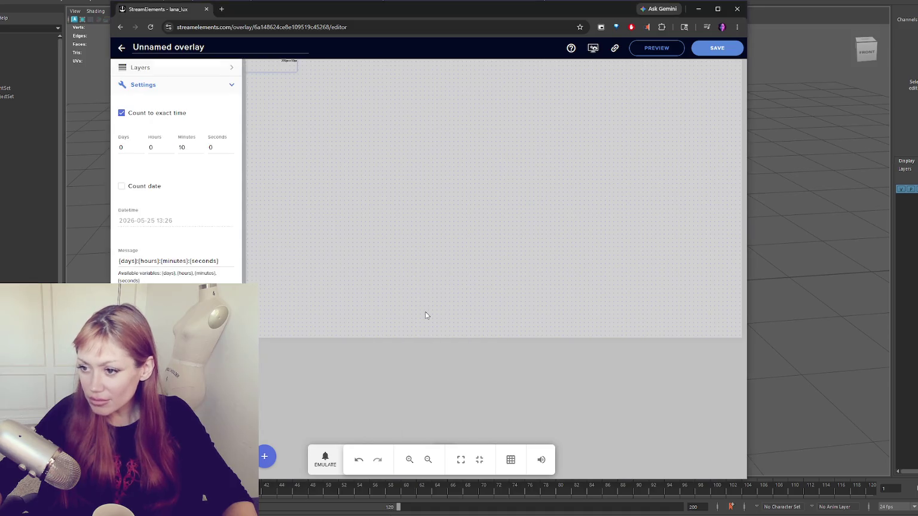
pyautogui.click(190, 148)
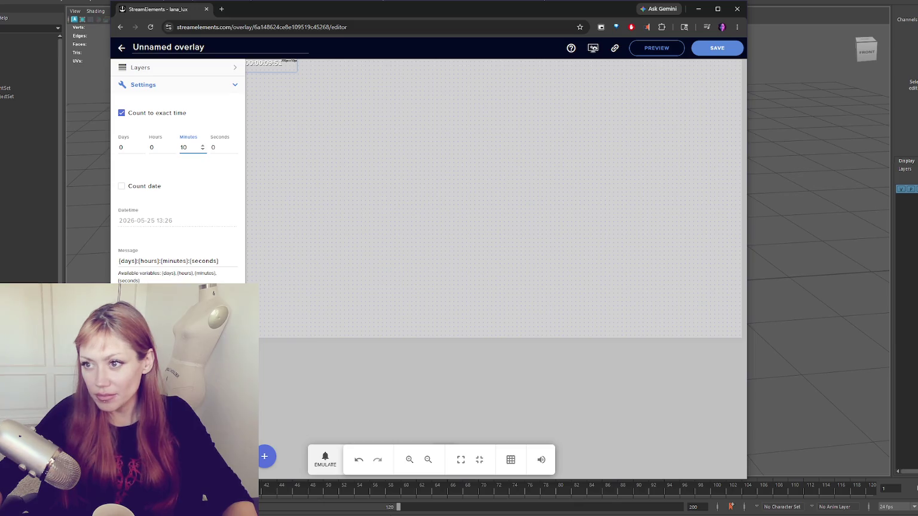
# - Set the countdown widget's width to 400 px in Position, size and style
pyautogui.click(167, 311)
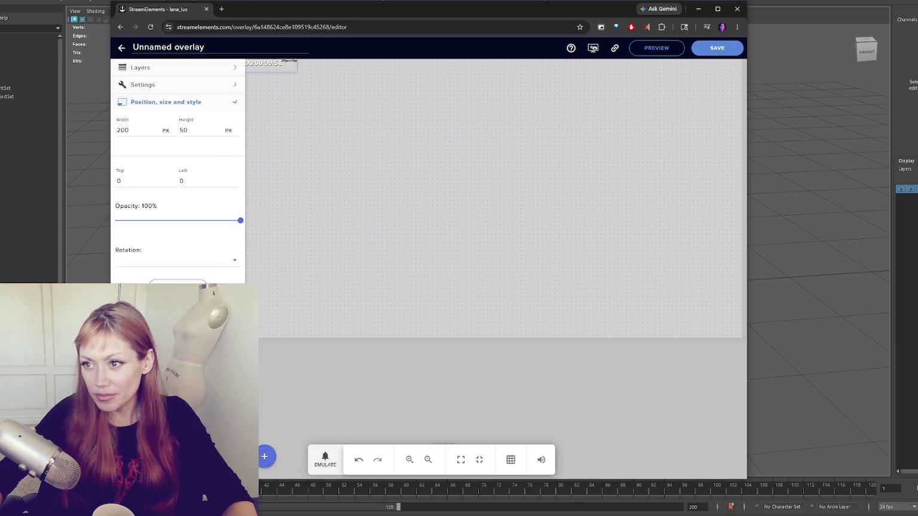
pyautogui.click(138, 132)
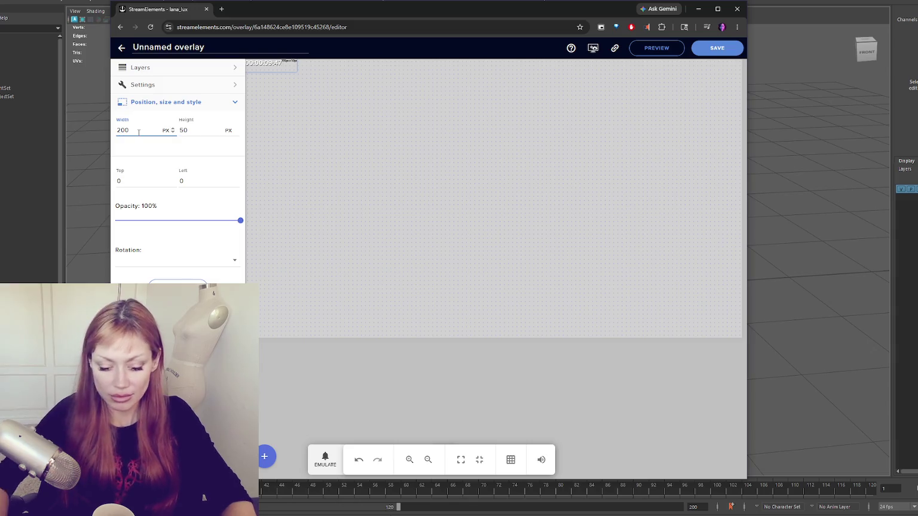
pyautogui.press('Left')
pyautogui.press('Left')
pyautogui.press('BackSpace')
pyautogui.write('4')
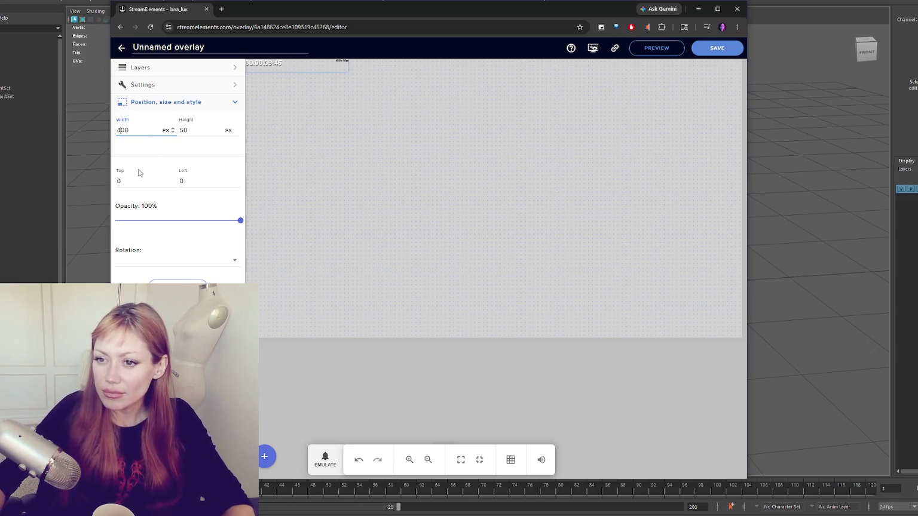
# - Set the widget's Top and Left offsets to 0 so it sits at the top-left corner
pyautogui.click(146, 181)
pyautogui.press('BackSpace')
pyautogui.write('10')
pyautogui.press('Left')
pyautogui.press('BackSpace')
pyautogui.write('5')
pyautogui.press('Tab')
pyautogui.write('50')
pyautogui.press('Tab')
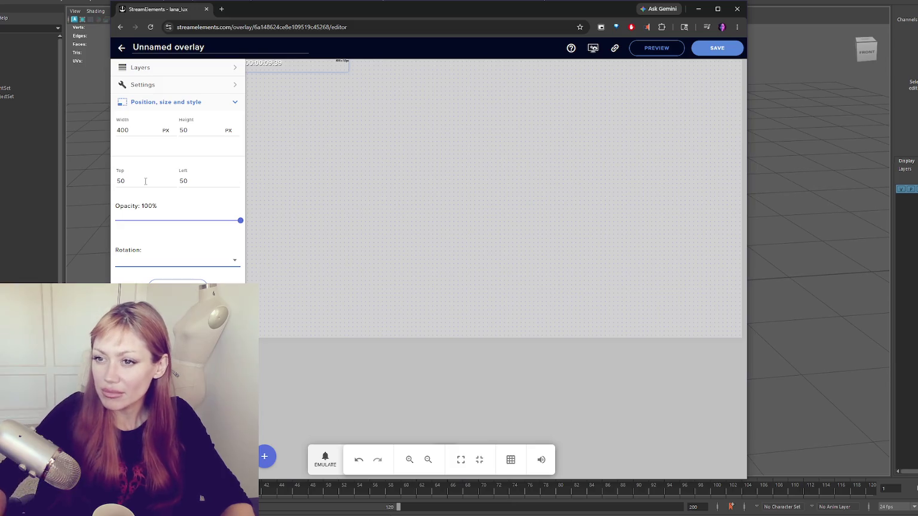
pyautogui.click(151, 182)
pyautogui.write('-')
pyautogui.press('BackSpace')
pyautogui.press('BackSpace')
pyautogui.press('BackSpace')
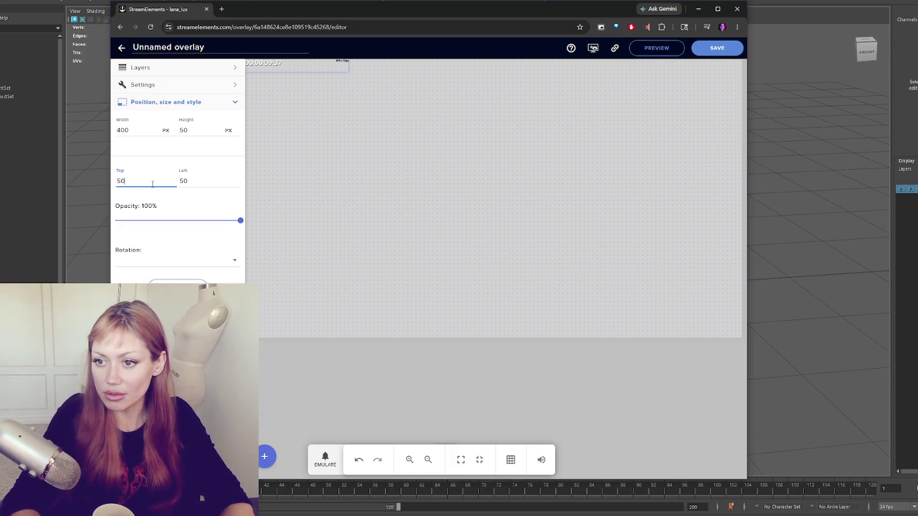
pyautogui.write('0')
pyautogui.press('Tab')
pyautogui.write('0')
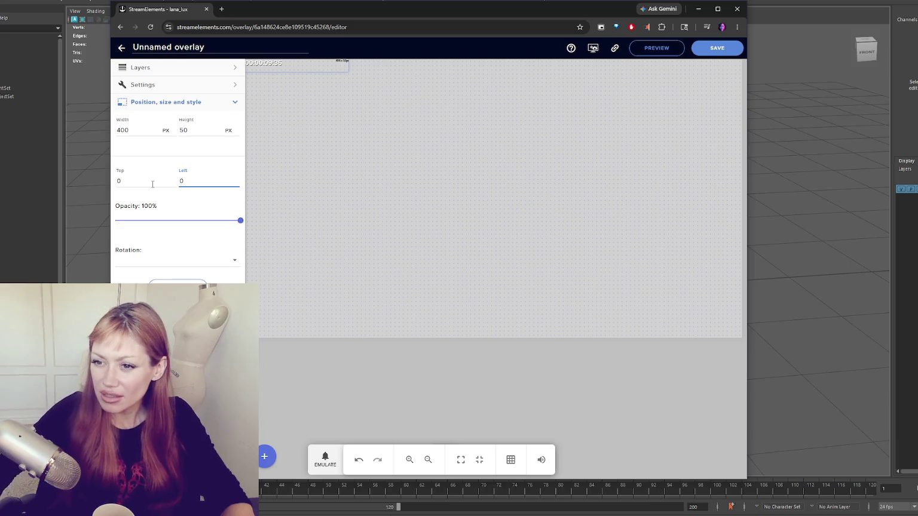
pyautogui.click(174, 302)
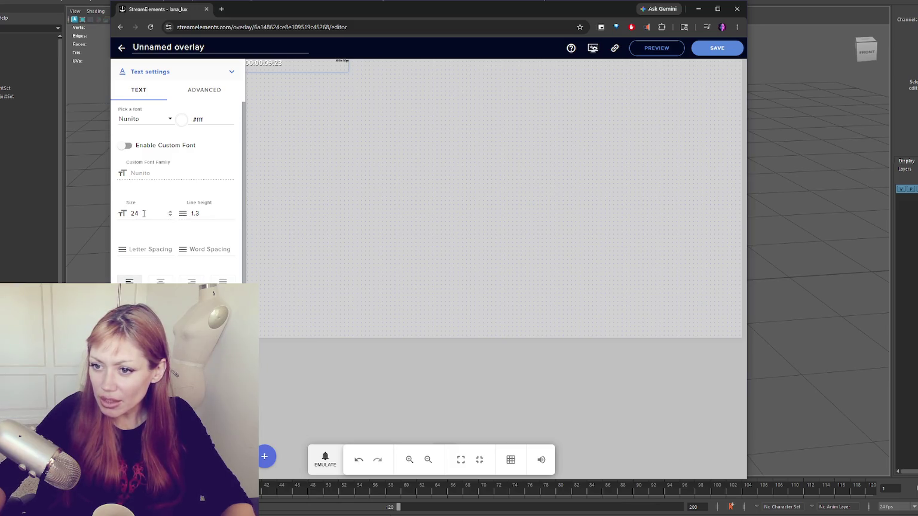
# - Change the countdown's text Size from 24 to 82
pyautogui.doubleClick(166, 213)
pyautogui.write('50')
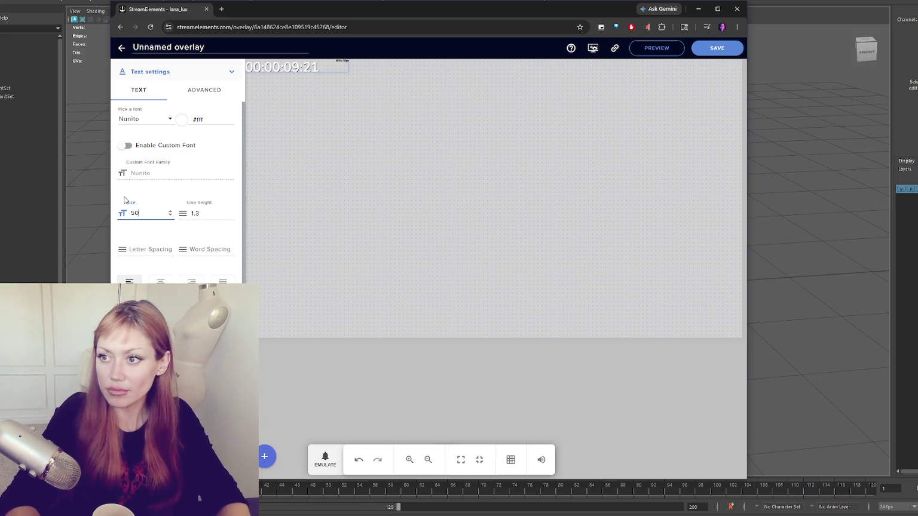
pyautogui.moveTo(139, 213); pyautogui.dragTo(104, 210)
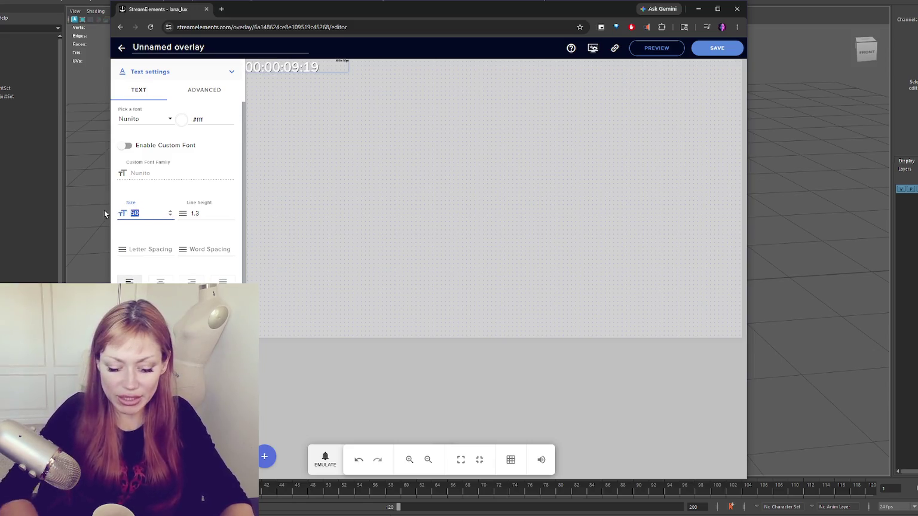
pyautogui.write('82')
pyautogui.scroll(1, 170, 211)
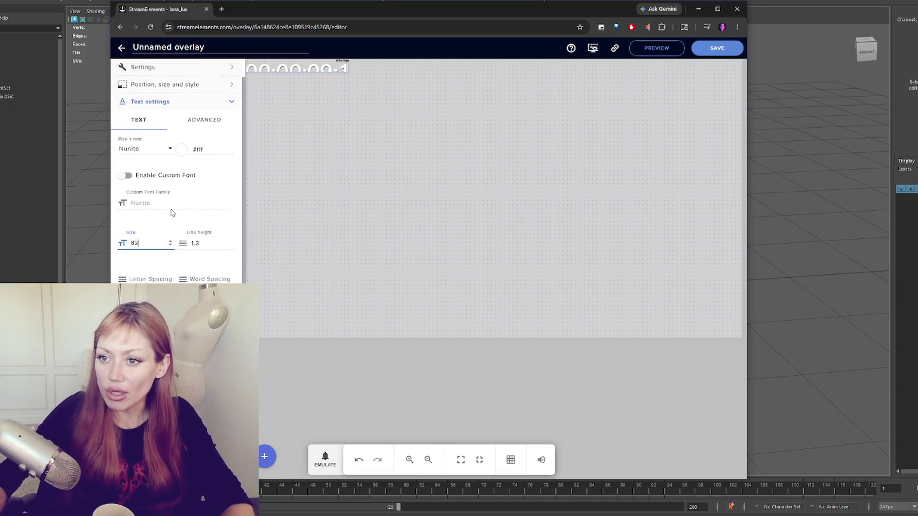
pyautogui.click(151, 104)
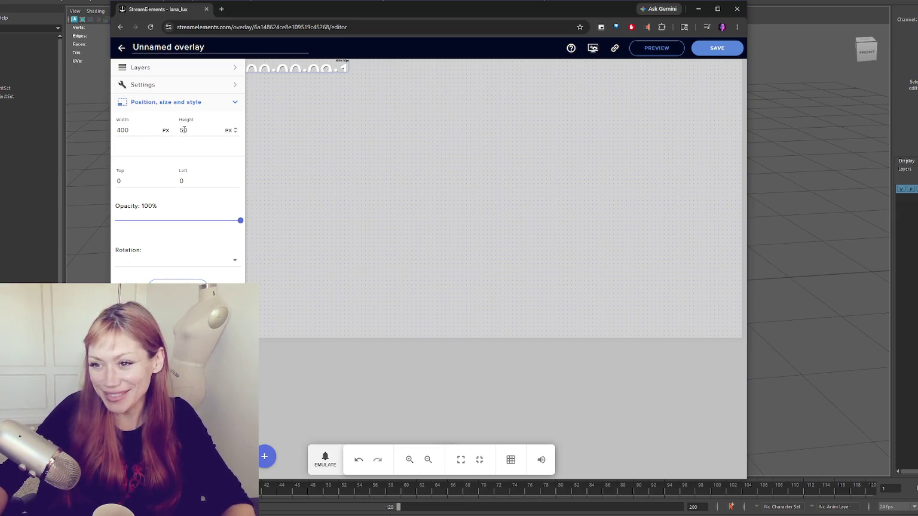
# - Resize the countdown widget to Width 700 and Height 100
pyautogui.doubleClick(147, 132)
pyautogui.write('700')
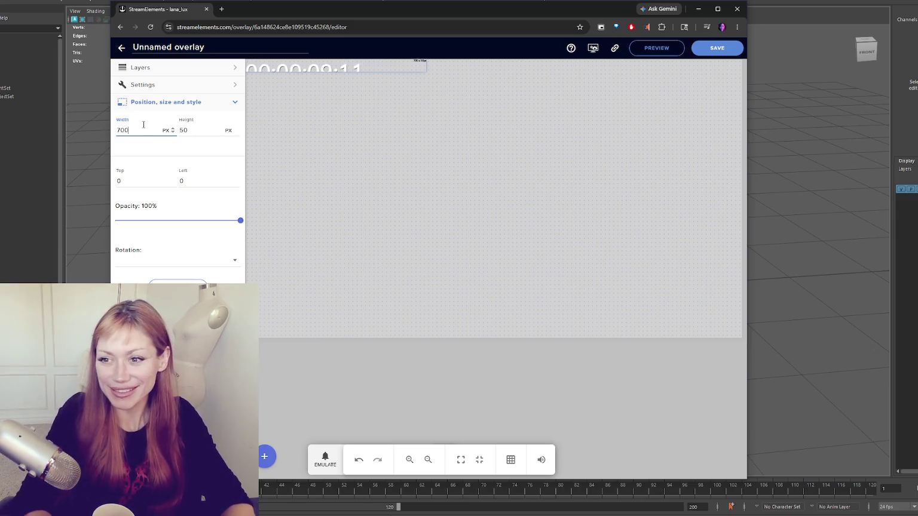
pyautogui.doubleClick(182, 131)
pyautogui.write('100')
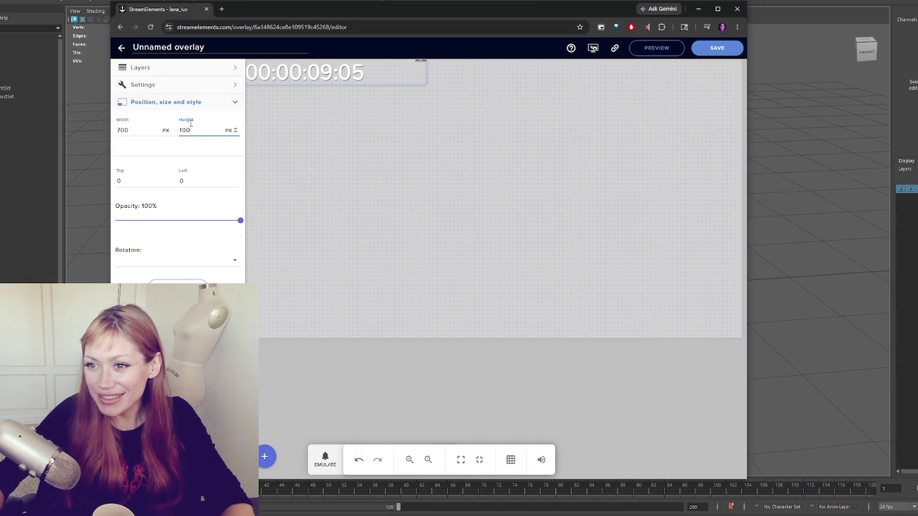
# - Delete {days}:{hours}: from the countdown Message, leaving {minutes}:{seconds}, and start saving the overlay
pyautogui.click(169, 87)
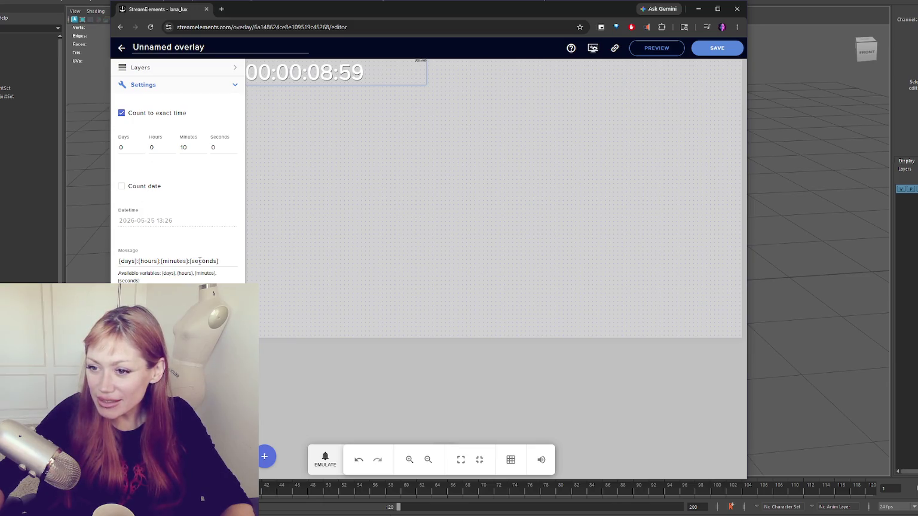
pyautogui.moveTo(161, 261); pyautogui.dragTo(106, 246)
pyautogui.press('BackSpace')
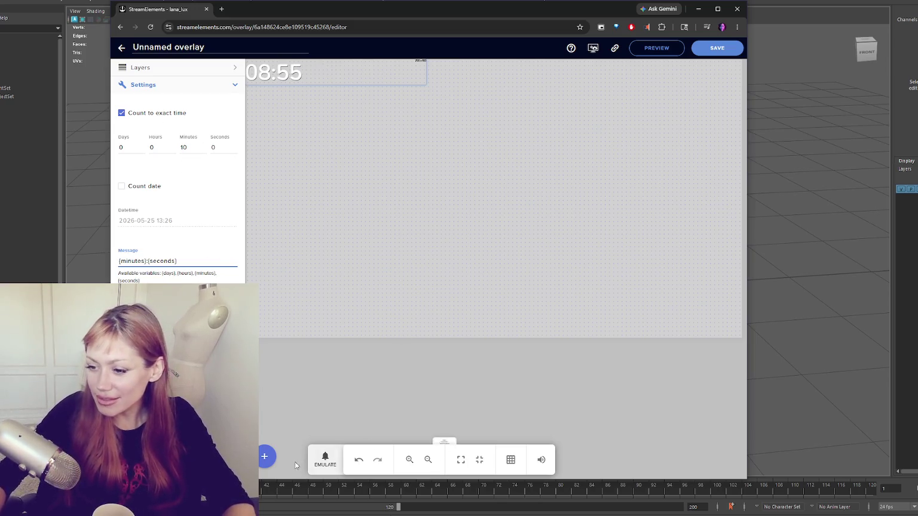
pyautogui.click(716, 48)
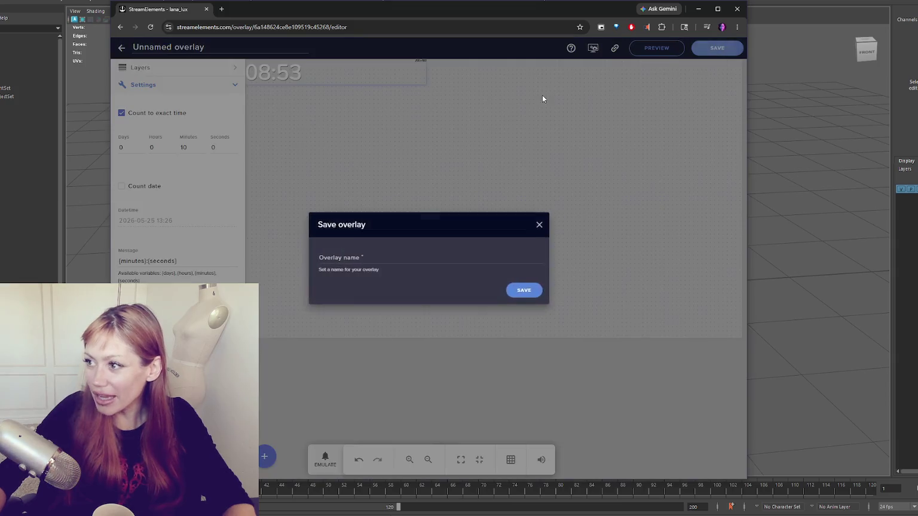
# - Save the overlay as '10 min timer', copy its link, and return to Maya
pyautogui.click(408, 255)
pyautogui.write('10 min timer')
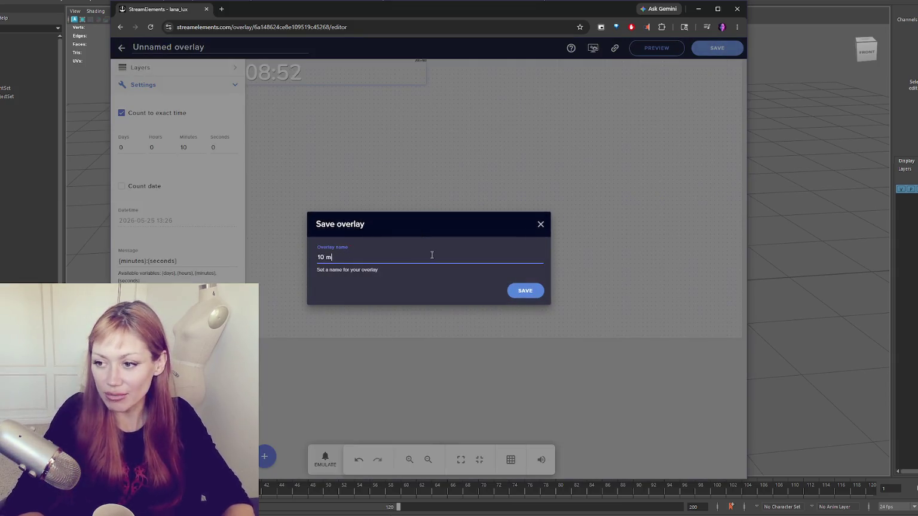
pyautogui.click(533, 291)
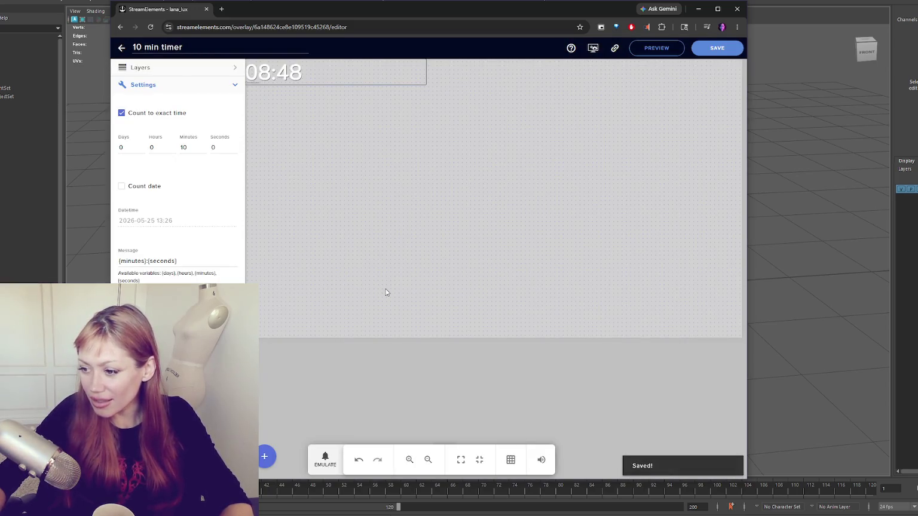
pyautogui.click(615, 48)
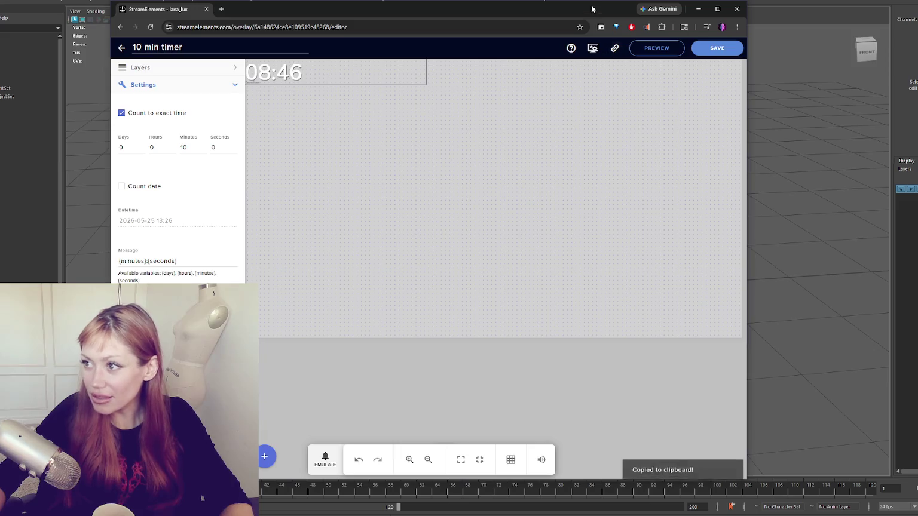
pyautogui.hotkey('alt', 'Tab')
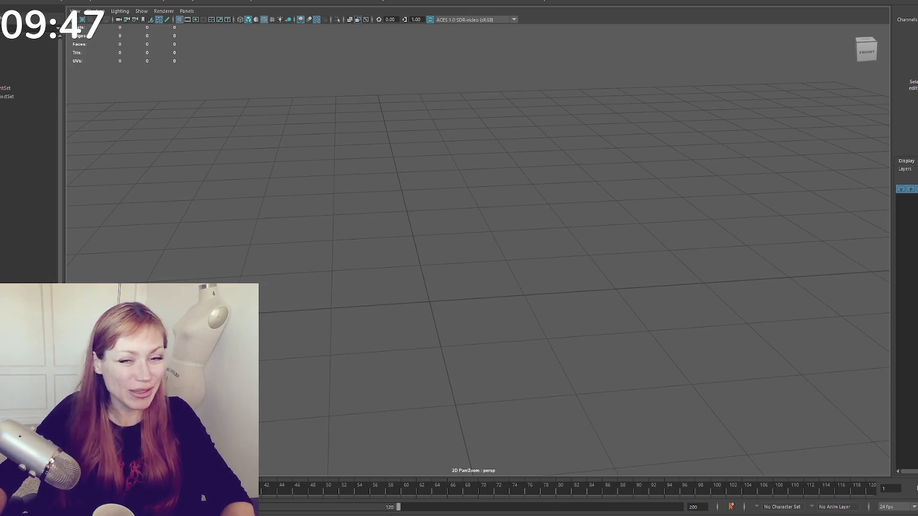
# - Create a polygon cube, flatten it into a thin slab, and stretch it lengthwise into a plank
pyautogui.click(453, 250)
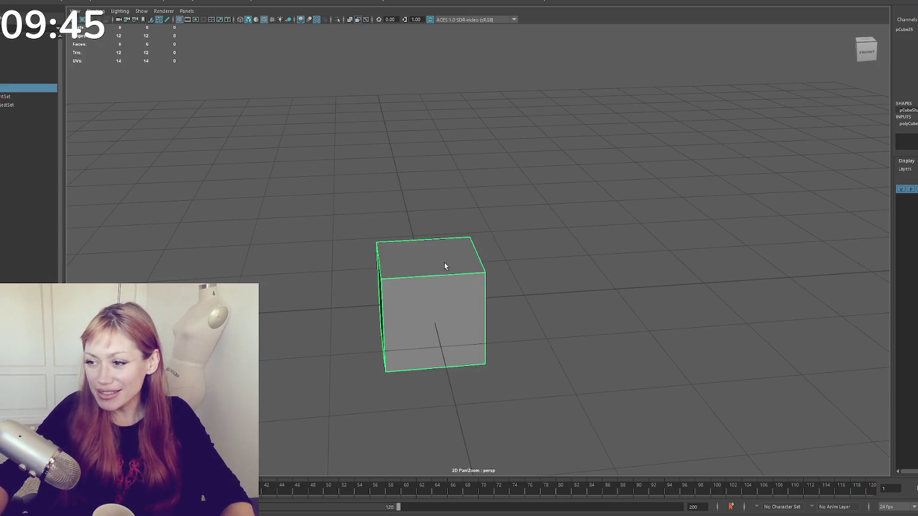
pyautogui.keyDown('alt'); pyautogui.moveTo(444, 262); pyautogui.dragTo(520, 262); pyautogui.keyUp('alt')
pyautogui.press('w')
pyautogui.scroll(-2, 342, 342)
pyautogui.press('r')
pyautogui.moveTo(374, 286)
pyautogui.mouseDown()
pyautogui.moveTo(374, 331)
pyautogui.moveTo(359, 200)
pyautogui.moveTo(369, 234)
pyautogui.mouseUp()
pyautogui.press('w')
pyautogui.press('r')
pyautogui.moveTo(412, 269)
pyautogui.mouseDown()
pyautogui.moveTo(450, 259)
pyautogui.moveTo(398, 297)
pyautogui.moveTo(373, 299)
pyautogui.moveTo(479, 209)
pyautogui.moveTo(291, 248)
pyautogui.moveTo(278, 171)
pyautogui.mouseUp()
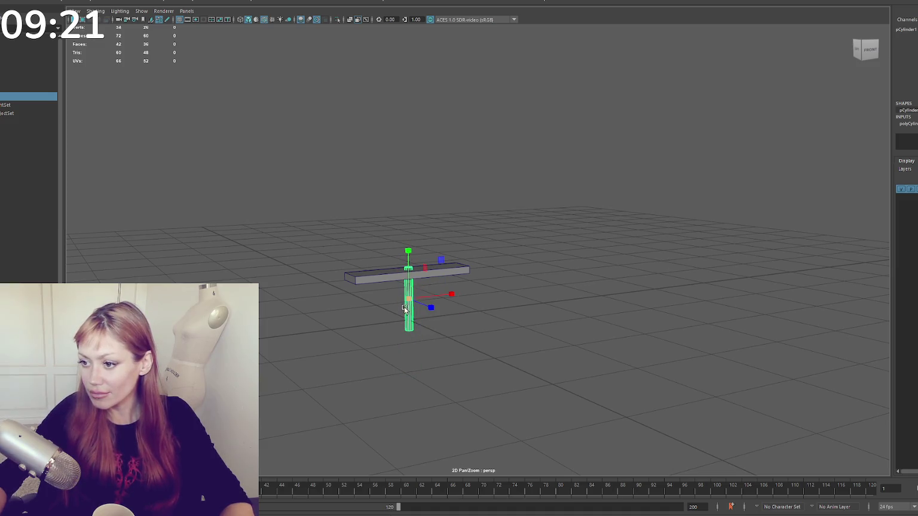
# - Enlarge the leg cylinder, then duplicate it with Ctrl+D and move the copy along the plank
pyautogui.moveTo(409, 304); pyautogui.dragTo(396, 298)
pyautogui.press('w')
pyautogui.press('f')
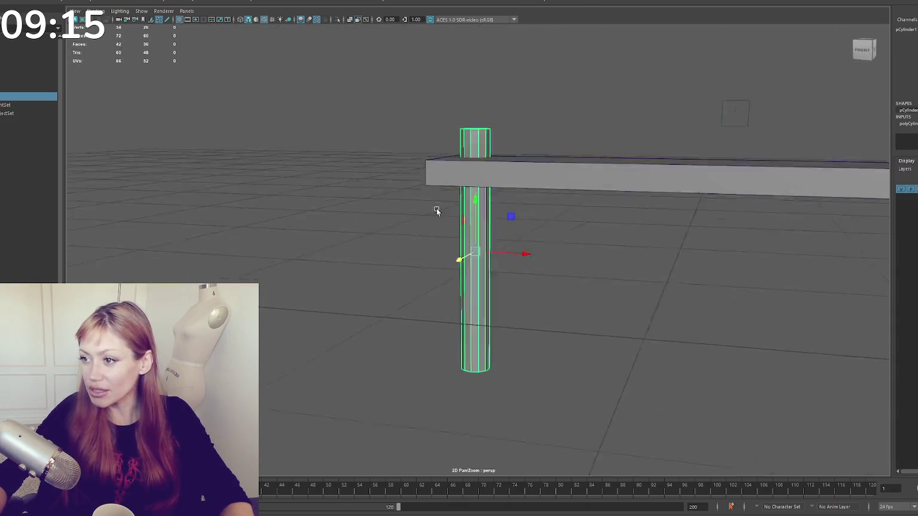
pyautogui.hotkey('ctrl', 'd')
pyautogui.moveTo(529, 259)
pyautogui.mouseDown()
pyautogui.moveTo(556, 268)
pyautogui.moveTo(551, 237)
pyautogui.moveTo(523, 225)
pyautogui.moveTo(566, 212)
pyautogui.moveTo(514, 217)
pyautogui.moveTo(455, 240)
pyautogui.moveTo(487, 248)
pyautogui.moveTo(464, 305)
pyautogui.mouseUp()
pyautogui.click(515, 217)
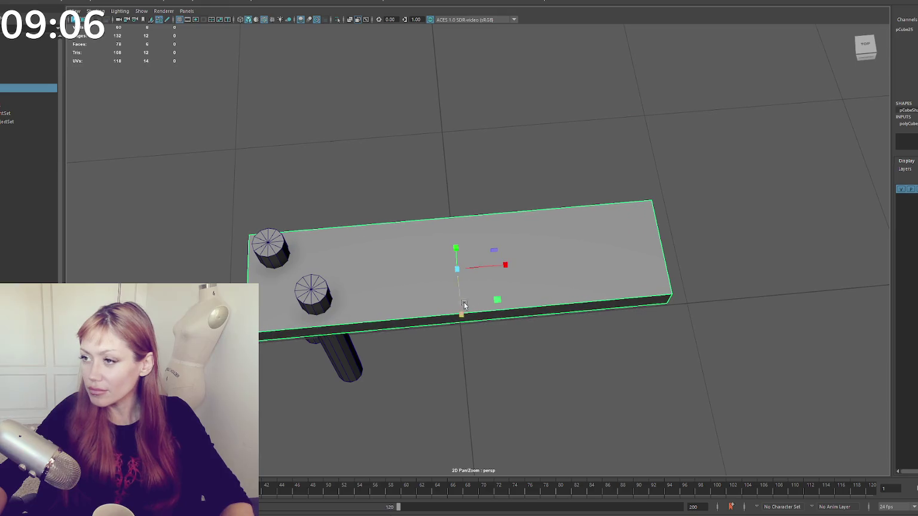
# - Insert two lengthwise edge loops along the plank top
pyautogui.keyDown('shift'); pyautogui.rightClick(625, 168); pyautogui.keyUp('shift')
pyautogui.click(657, 226)
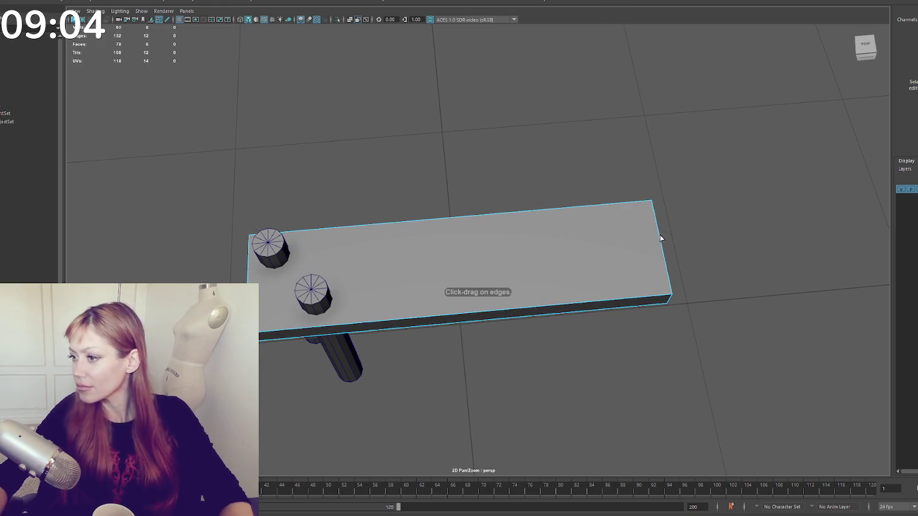
pyautogui.click(668, 273)
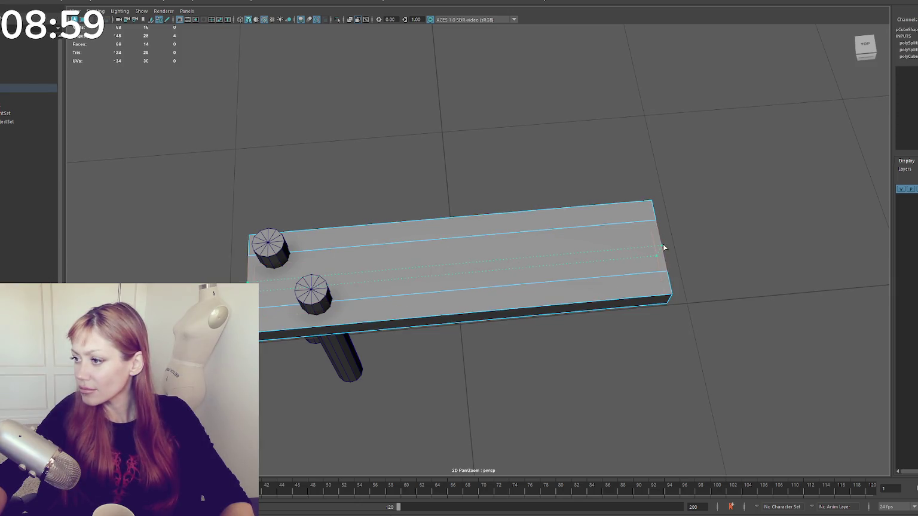
pyautogui.click(661, 238)
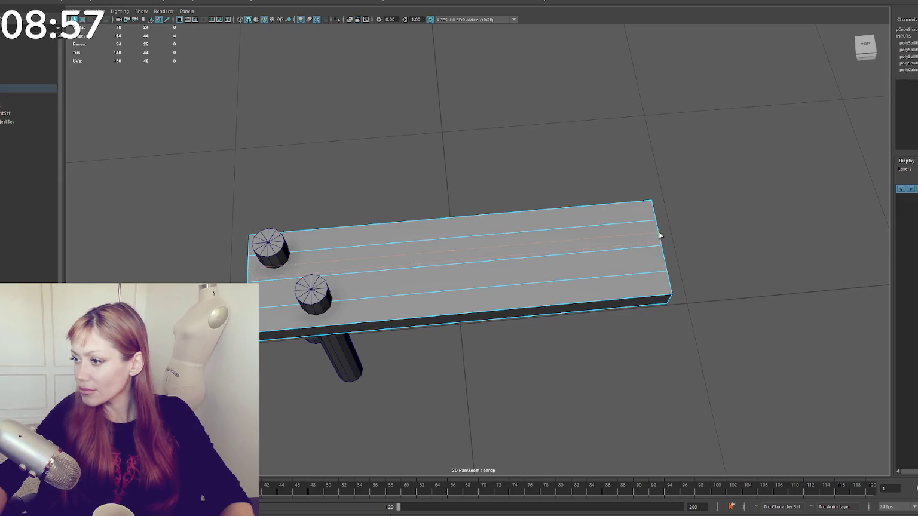
pyautogui.hotkey('ctrl', 'z')
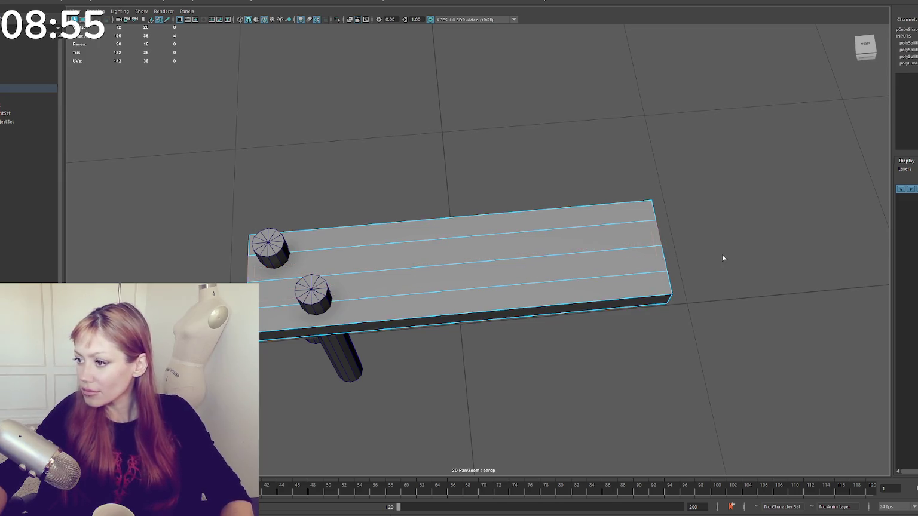
# - Pull in the plank's right-end vertices to shorten and angle the front strip
pyautogui.rightClick(709, 209)
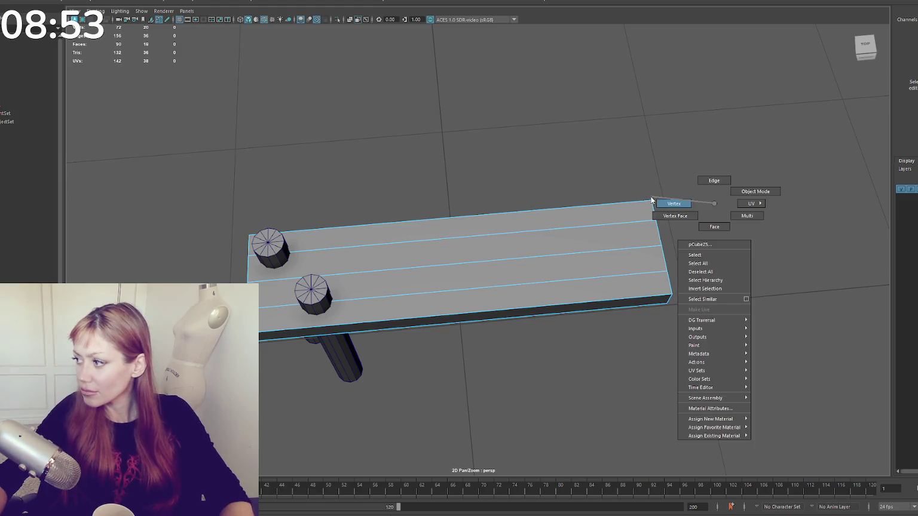
pyautogui.moveTo(708, 266); pyautogui.dragTo(633, 323)
pyautogui.moveTo(287, 300); pyautogui.dragTo(263, 352)
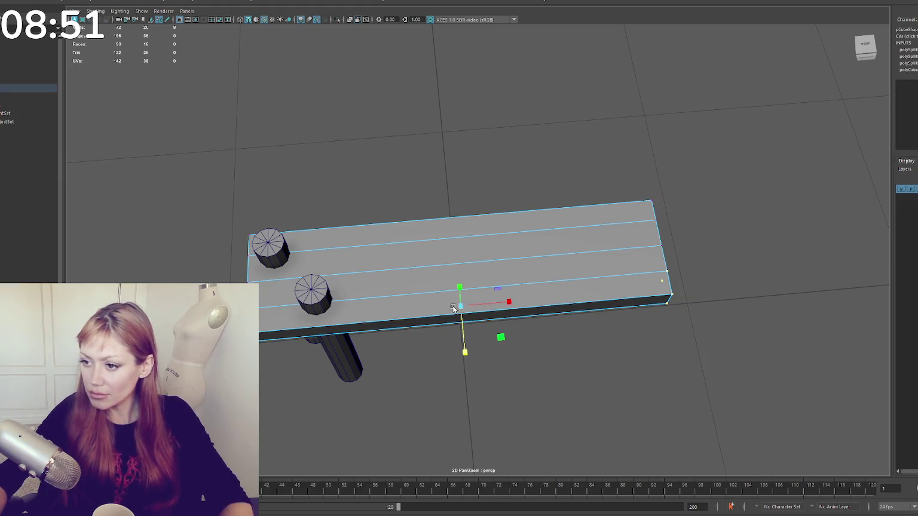
pyautogui.moveTo(508, 302); pyautogui.dragTo(478, 305)
pyautogui.moveTo(669, 236); pyautogui.dragTo(653, 257)
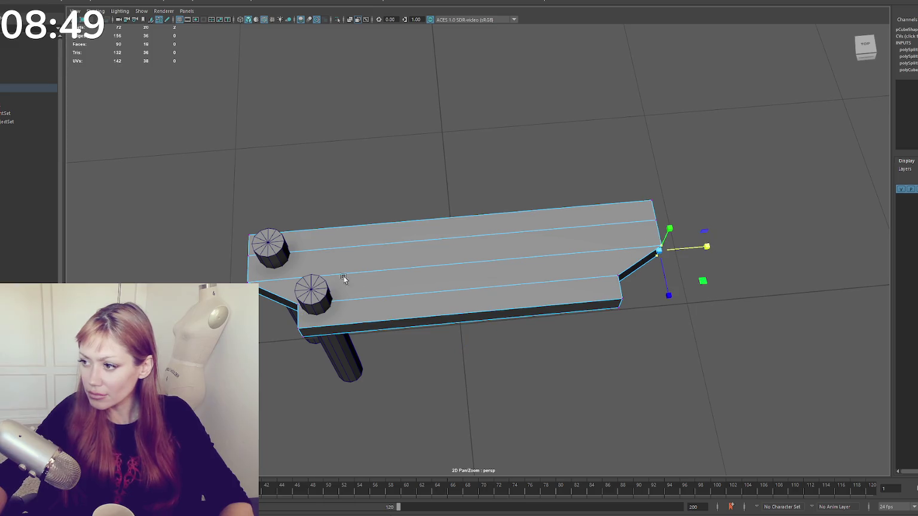
pyautogui.moveTo(281, 274); pyautogui.dragTo(239, 293)
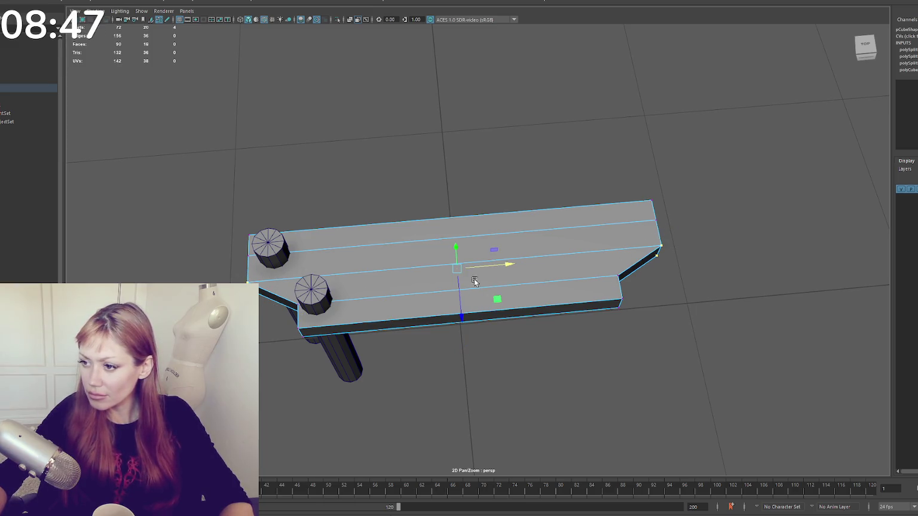
pyautogui.moveTo(493, 269); pyautogui.dragTo(483, 266)
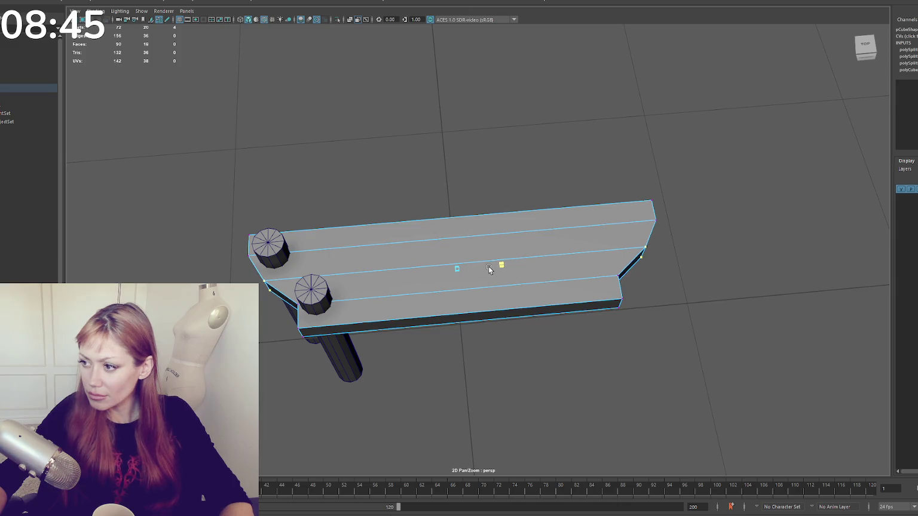
pyautogui.hotkey('ctrl', 'z')
# - Add an edge loop near the plank's right end and delete the corner faces to cut the notch
pyautogui.keyDown('shift'); pyautogui.rightClick(654, 207); pyautogui.keyUp('shift')
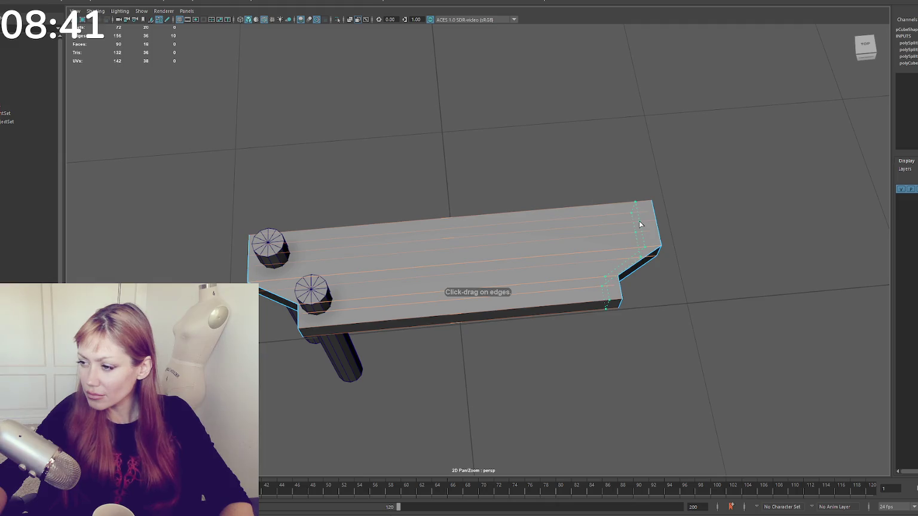
pyautogui.click(641, 224)
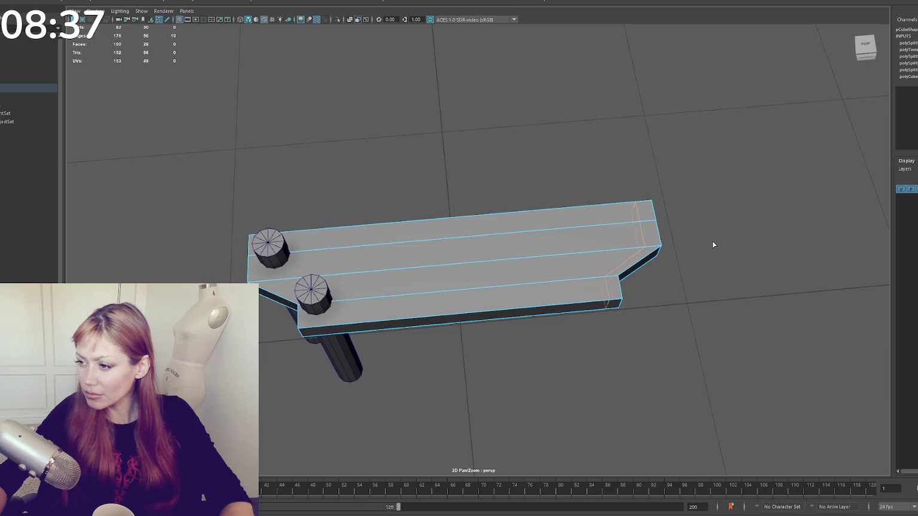
pyautogui.moveTo(676, 240); pyautogui.dragTo(658, 273)
pyautogui.press('Delete')
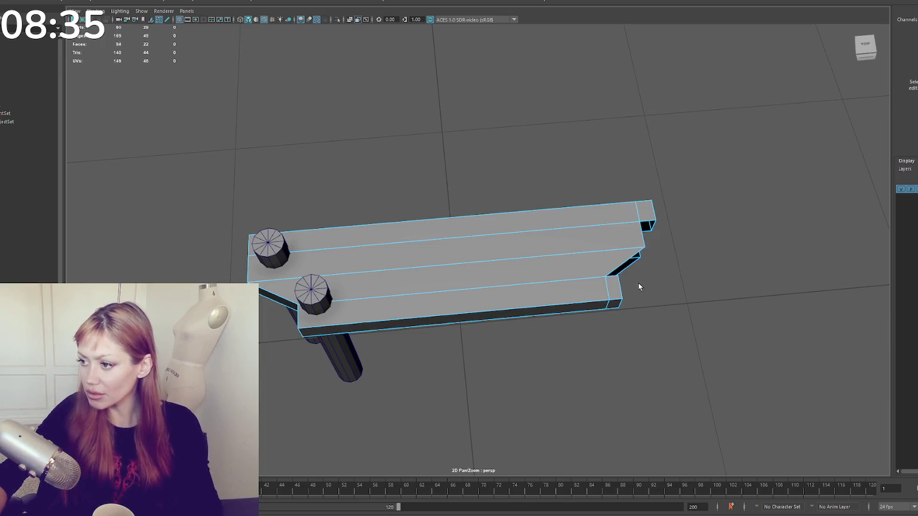
pyautogui.moveTo(600, 252)
pyautogui.mouseDown()
pyautogui.moveTo(412, 268)
pyautogui.moveTo(436, 262)
pyautogui.mouseUp()
# - Bridge the gap at the plank's right end and adjust the end edge and bottom vertex
pyautogui.rightClick(543, 205)
pyautogui.moveTo(543, 205); pyautogui.dragTo(465, 156)
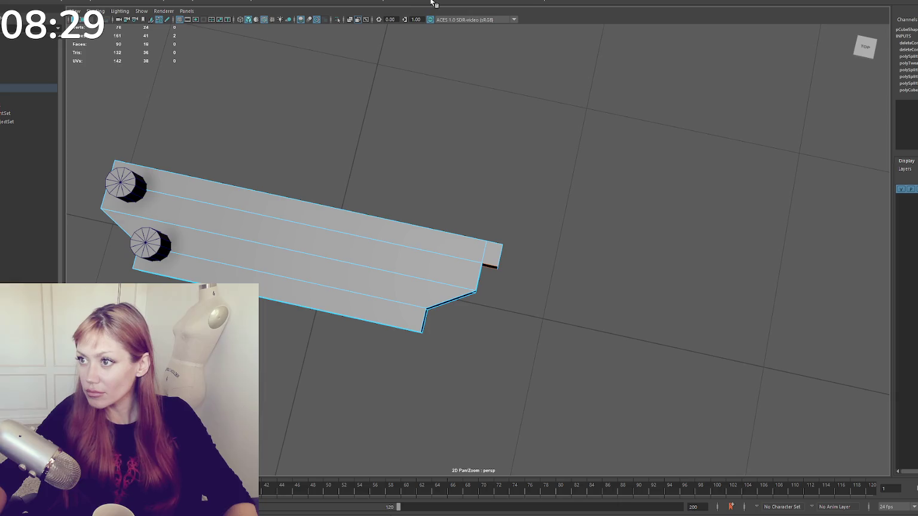
pyautogui.keyDown('shift'); pyautogui.rightClick(427, 286); pyautogui.keyUp('shift')
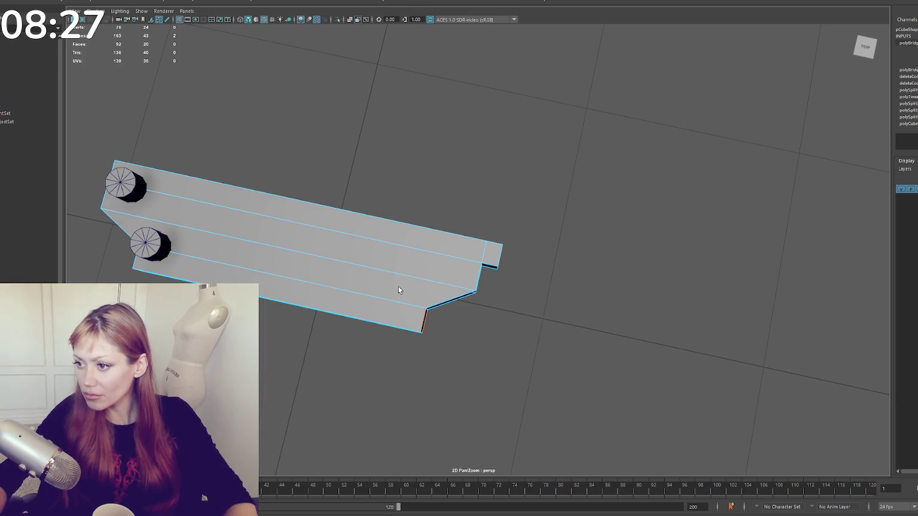
pyautogui.click(523, 249)
pyautogui.click(502, 272)
pyautogui.moveTo(299, 255); pyautogui.dragTo(298, 257)
pyautogui.moveTo(492, 276)
pyautogui.mouseDown()
pyautogui.moveTo(554, 258)
pyautogui.moveTo(544, 252)
pyautogui.mouseUp()
pyautogui.click(443, 341)
pyautogui.moveTo(288, 364); pyautogui.dragTo(288, 355)
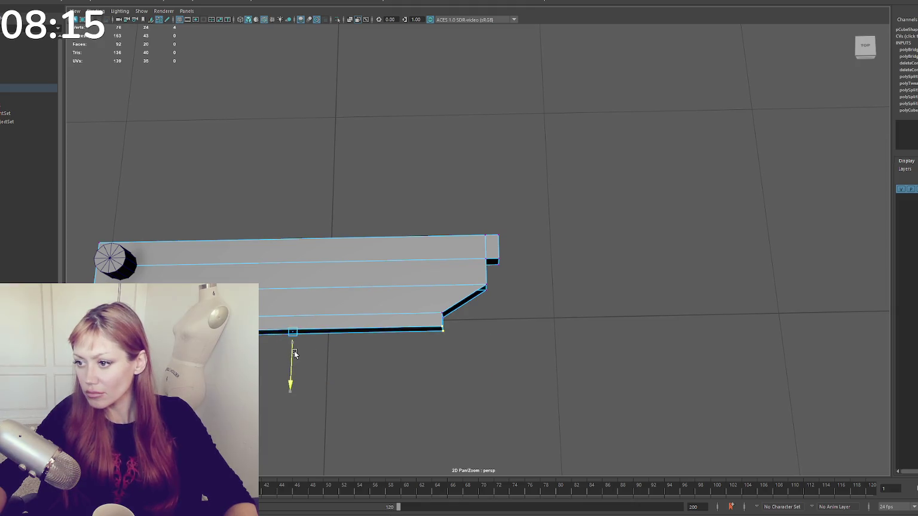
# - Bridge the remaining notch gap and bevel the notch corner edge loop with 2 segments
pyautogui.moveTo(505, 289); pyautogui.dragTo(522, 190)
pyautogui.press('g')
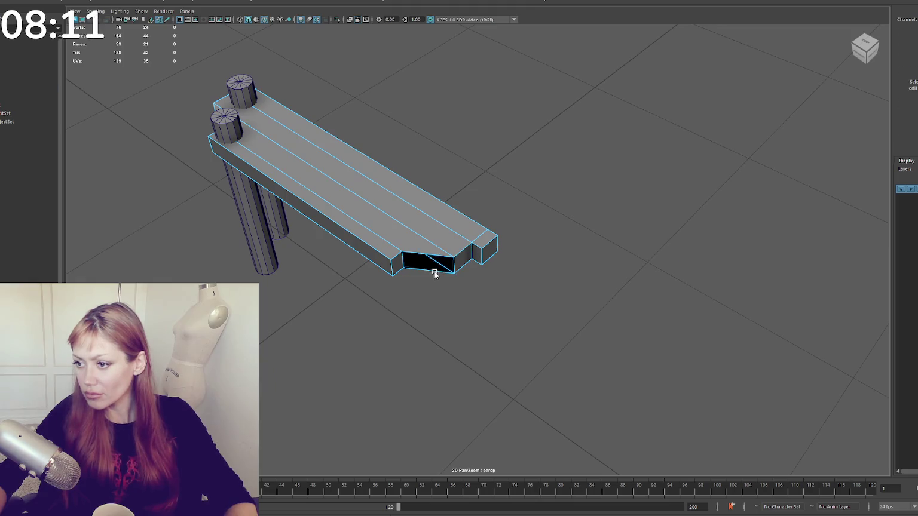
pyautogui.keyDown('shift'); pyautogui.rightClick(529, 239); pyautogui.keyUp('shift')
pyautogui.doubleClick(432, 246)
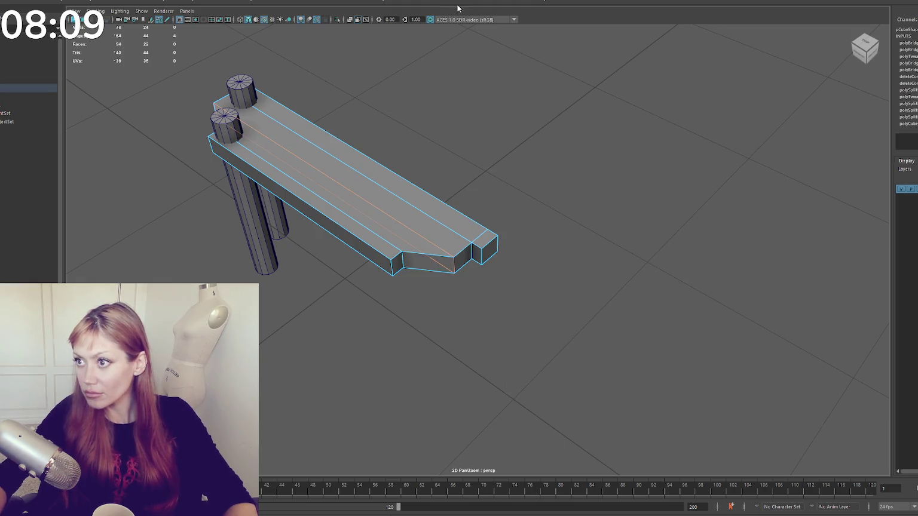
pyautogui.hotkey('ctrl', 'b')
pyautogui.moveTo(697, 267); pyautogui.dragTo(701, 267)
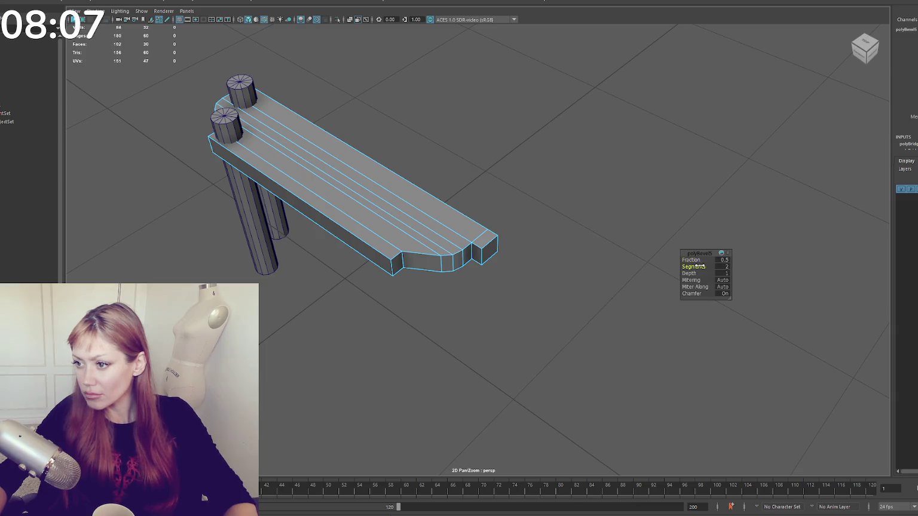
# - Zoom to the plank's bevelled end and trial-slide a lengthwise edge loop, undoing both attempts
pyautogui.scroll(5, 574, 195)
pyautogui.moveTo(574, 195); pyautogui.dragTo(383, 235)
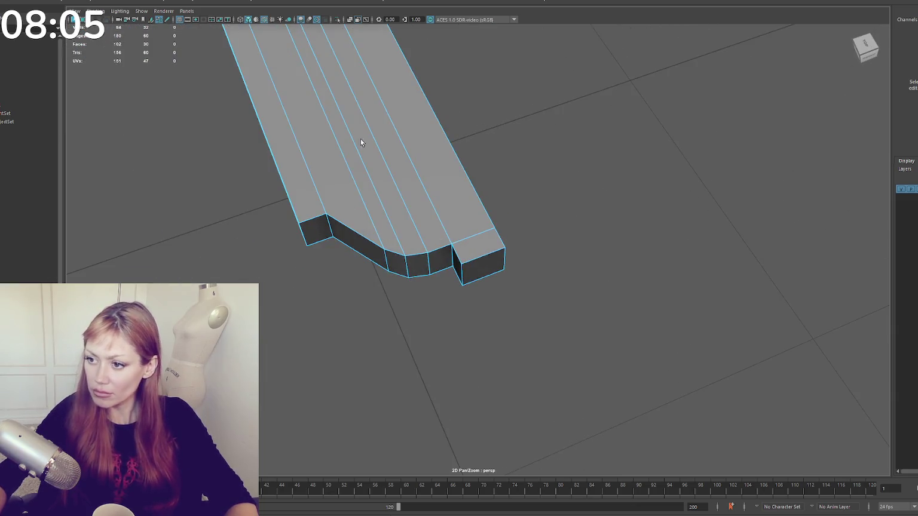
pyautogui.moveTo(360, 142); pyautogui.dragTo(380, 217)
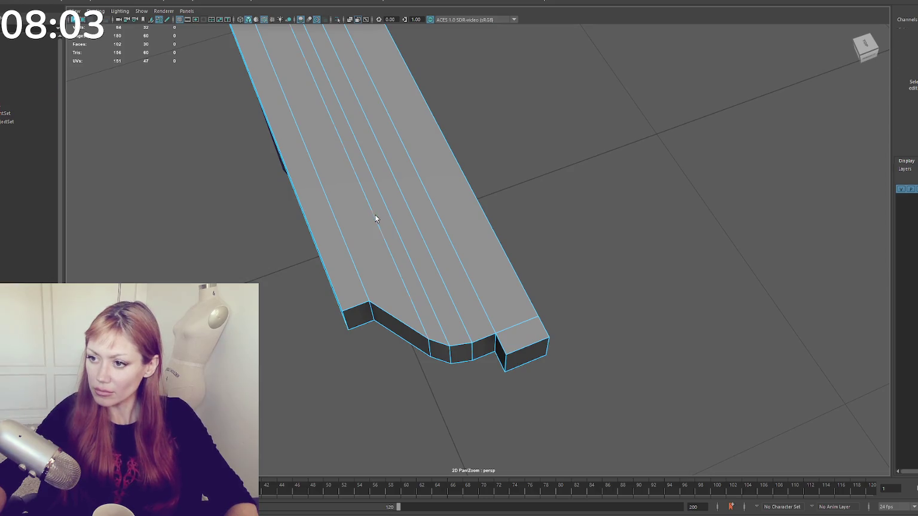
pyautogui.doubleClick(374, 214)
pyautogui.moveTo(303, 117); pyautogui.dragTo(292, 121)
pyautogui.hotkey('ctrl', 'z')
pyautogui.moveTo(303, 120)
pyautogui.mouseDown()
pyautogui.moveTo(290, 119)
pyautogui.moveTo(317, 114)
pyautogui.mouseUp()
pyautogui.hotkey('ctrl', 'z')
# - Slide the notch vertex along its edge to reshape the notch
pyautogui.keyDown('shift'); pyautogui.rightClick(586, 212); pyautogui.keyUp('shift')
pyautogui.click(632, 198)
pyautogui.moveTo(416, 358); pyautogui.dragTo(402, 330)
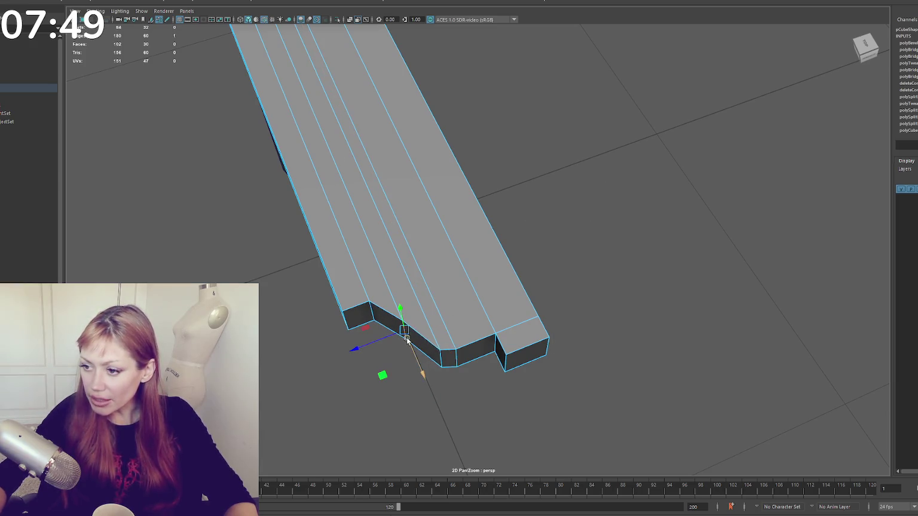
pyautogui.moveTo(448, 375); pyautogui.dragTo(431, 341)
# - Select a lengthwise edge loop on the strip and slide it right, then back left
pyautogui.rightClick(402, 262)
pyautogui.doubleClick(314, 129)
pyautogui.moveTo(271, 116); pyautogui.dragTo(347, 144)
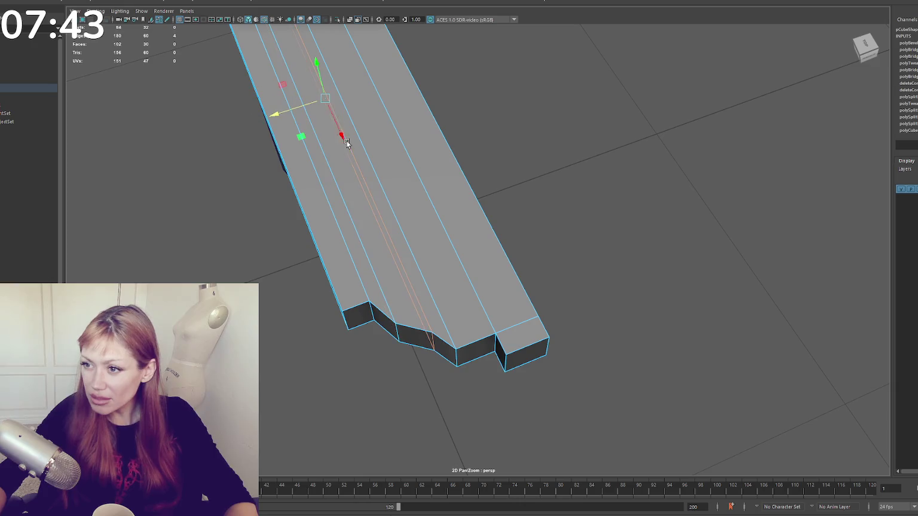
pyautogui.moveTo(299, 115)
pyautogui.mouseDown()
pyautogui.moveTo(288, 116)
pyautogui.moveTo(417, 148)
pyautogui.moveTo(450, 169)
pyautogui.mouseUp()
# - In vertex mode, move the notch vertex outward and pick the chamfer vertex
pyautogui.rightClick(647, 217)
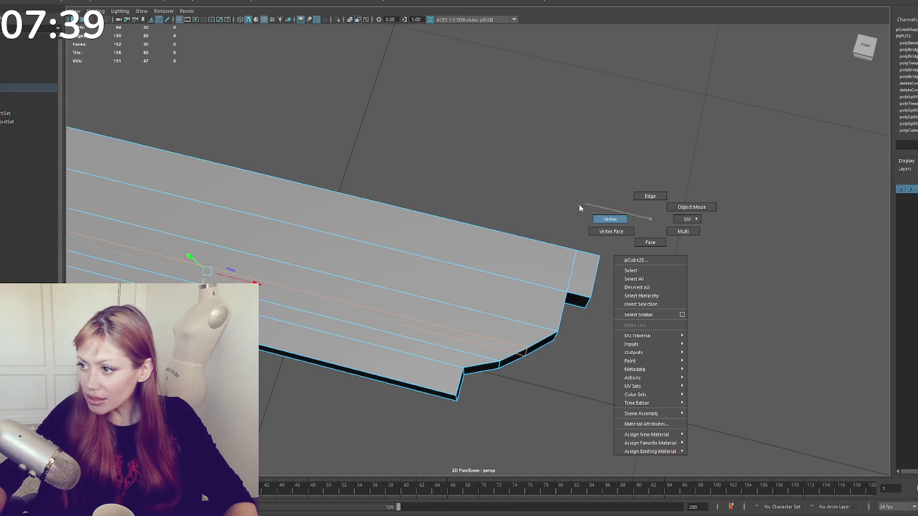
pyautogui.click(538, 356)
pyautogui.click(549, 365)
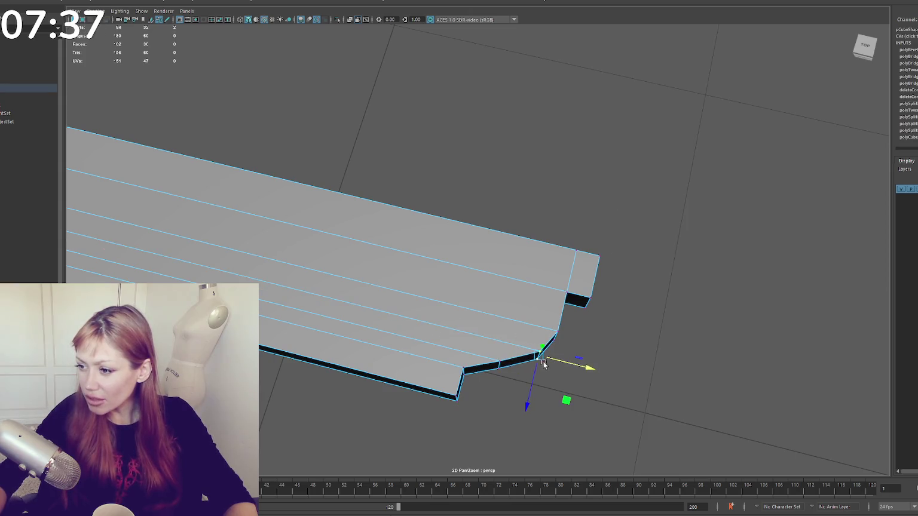
pyautogui.click(500, 364)
pyautogui.moveTo(526, 372)
pyautogui.mouseDown()
pyautogui.moveTo(602, 367)
pyautogui.moveTo(530, 322)
pyautogui.mouseUp()
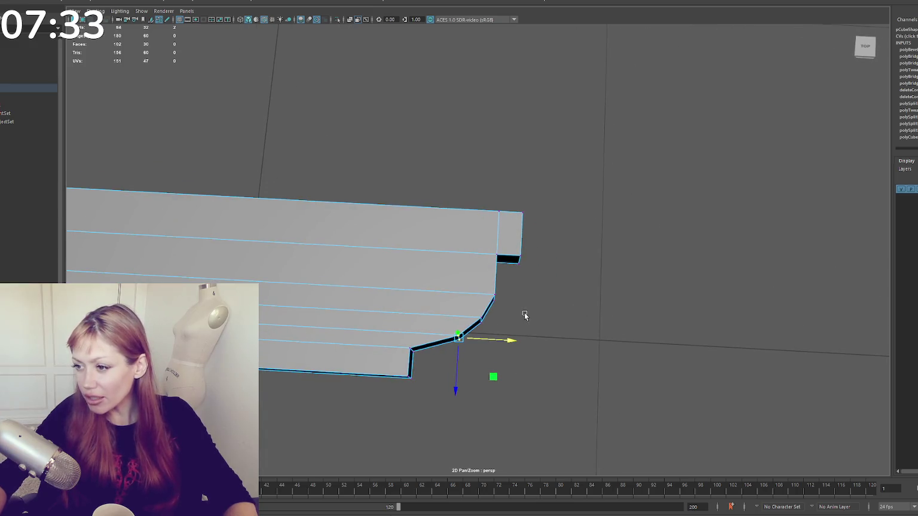
pyautogui.click(502, 340)
pyautogui.click(479, 316)
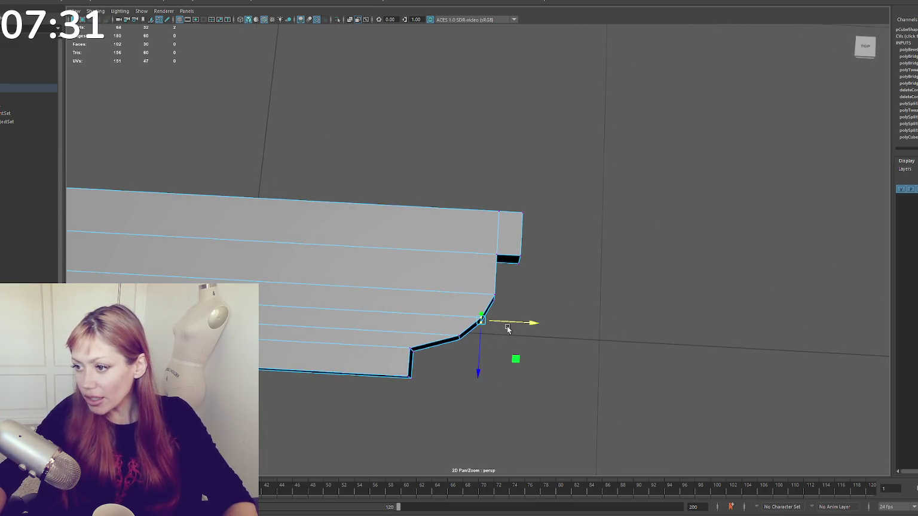
# - Shift the chamfer vertices slightly along the plank and raise the edge vertices
pyautogui.moveTo(525, 308)
pyautogui.keyDown('alt'); pyautogui.mouseDown()
pyautogui.moveTo(514, 317)
pyautogui.moveTo(477, 282)
pyautogui.moveTo(510, 298)
pyautogui.mouseUp(); pyautogui.keyUp('alt')
pyautogui.moveTo(458, 323); pyautogui.dragTo(458, 323)
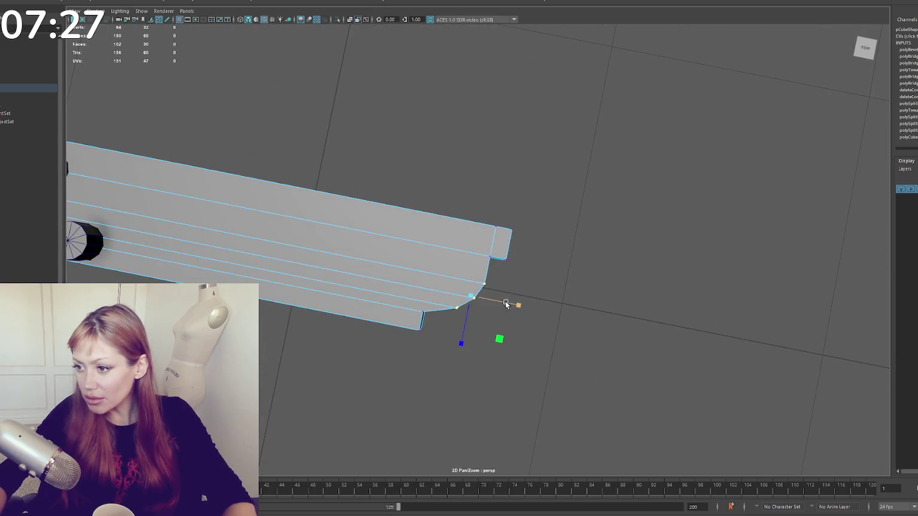
pyautogui.moveTo(506, 305); pyautogui.dragTo(482, 283)
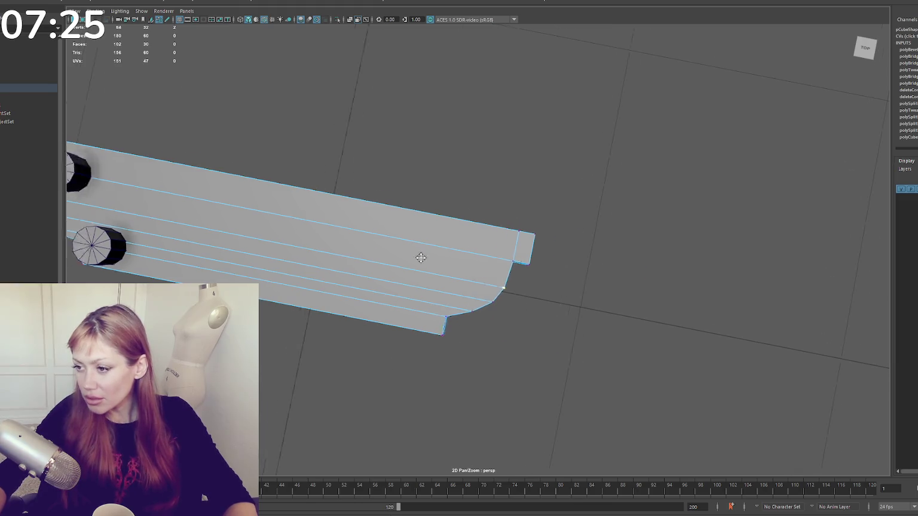
pyautogui.scroll(-3, 391, 252)
pyautogui.scroll(3, 343, 263)
pyautogui.moveTo(355, 307); pyautogui.dragTo(360, 303)
# - Move the chamfer corner and left edge vertices up, then raise the bottom vertex row
pyautogui.moveTo(583, 354); pyautogui.dragTo(583, 353)
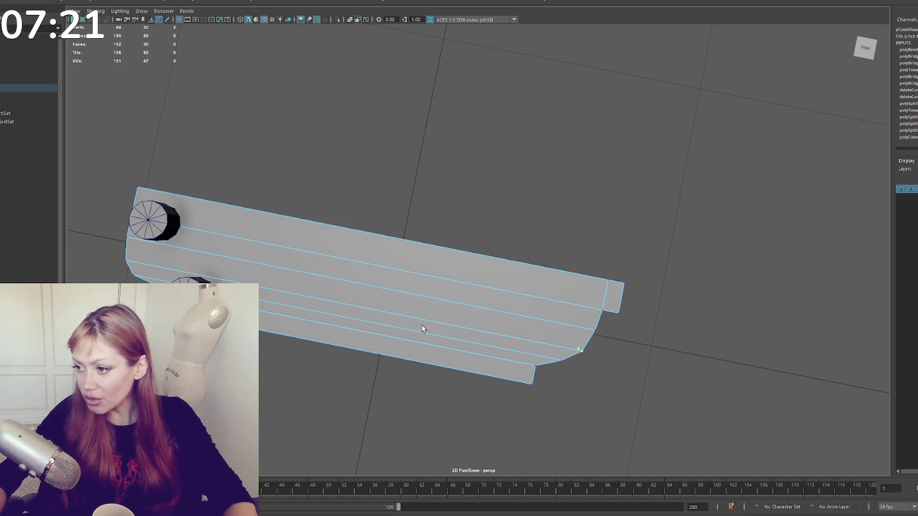
pyautogui.moveTo(142, 253); pyautogui.dragTo(112, 272)
pyautogui.moveTo(353, 330); pyautogui.dragTo(356, 323)
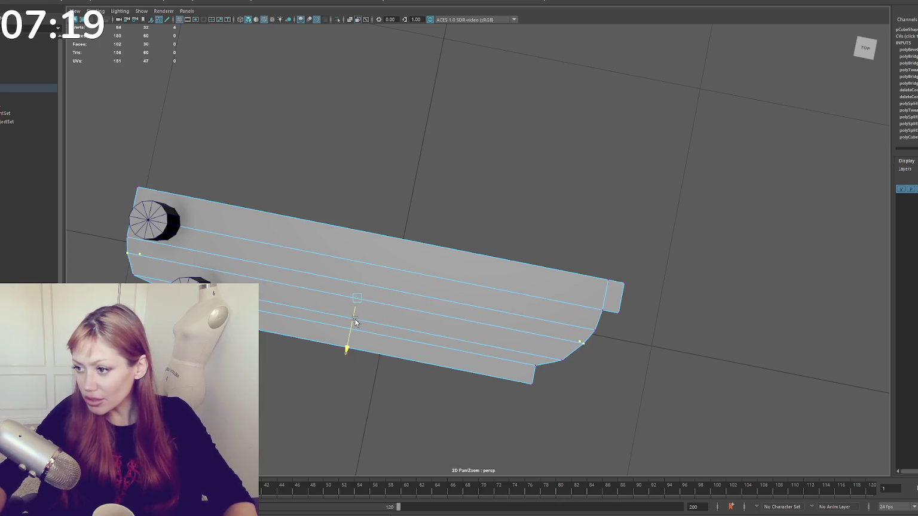
pyautogui.moveTo(549, 352); pyautogui.dragTo(568, 373)
pyautogui.moveTo(148, 270); pyautogui.dragTo(128, 281)
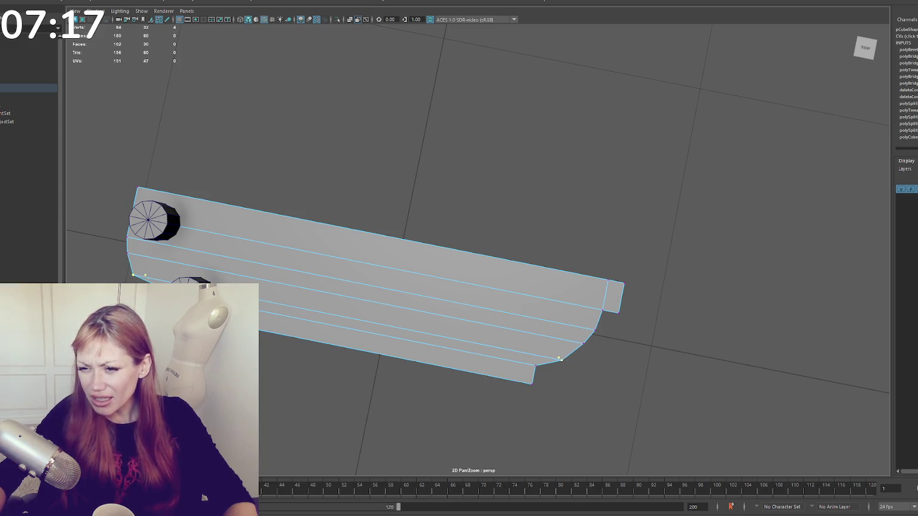
pyautogui.moveTo(351, 333); pyautogui.dragTo(351, 334)
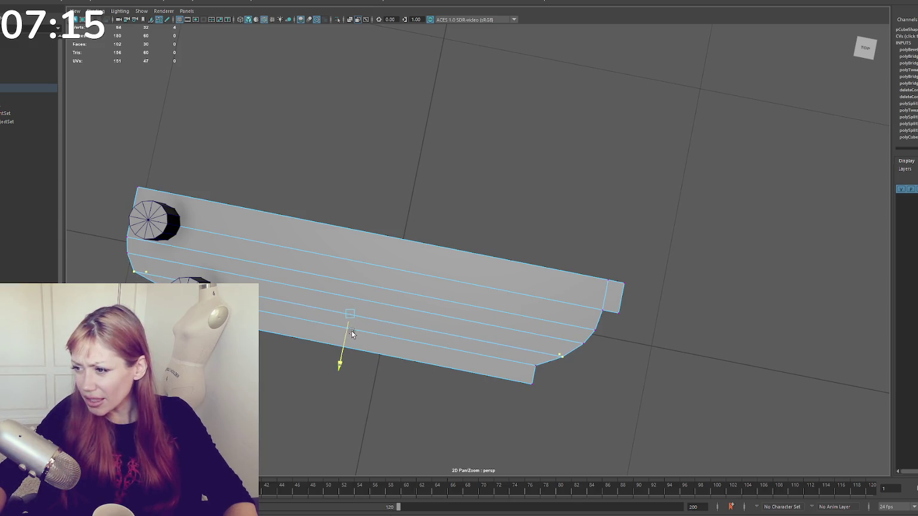
pyautogui.press('q')
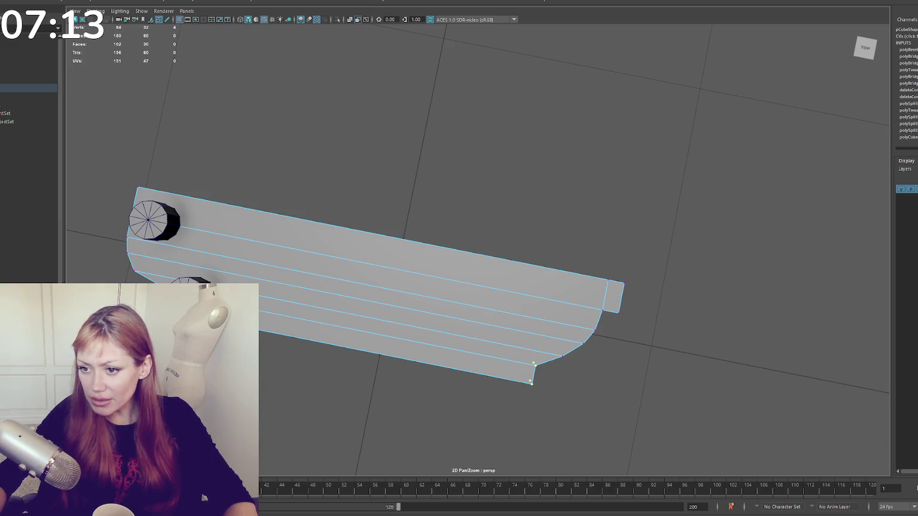
pyautogui.press('w')
pyautogui.moveTo(349, 373); pyautogui.dragTo(355, 357)
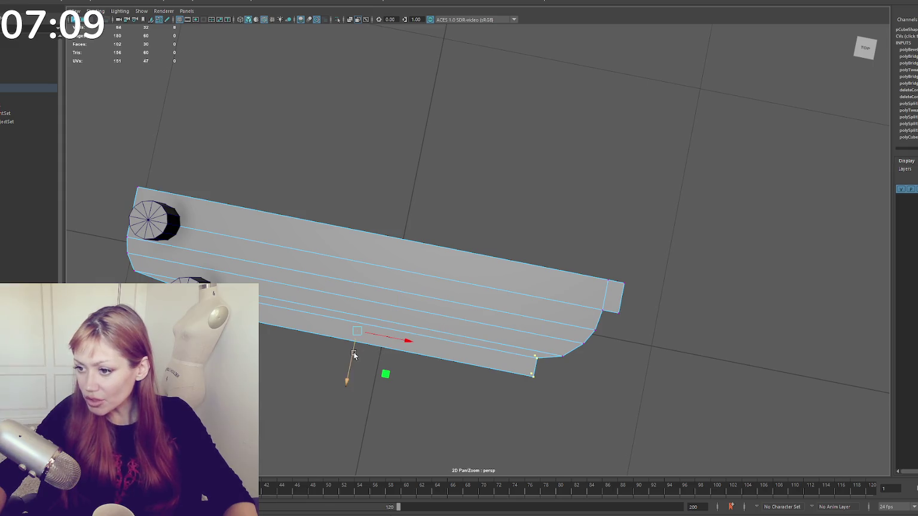
# - Lower the right-side vertices slightly, then select the whole beam
pyautogui.moveTo(468, 323)
pyautogui.keyDown('alt'); pyautogui.mouseDown()
pyautogui.moveTo(468, 269)
pyautogui.moveTo(470, 287)
pyautogui.moveTo(403, 325)
pyautogui.mouseUp(); pyautogui.keyUp('alt')
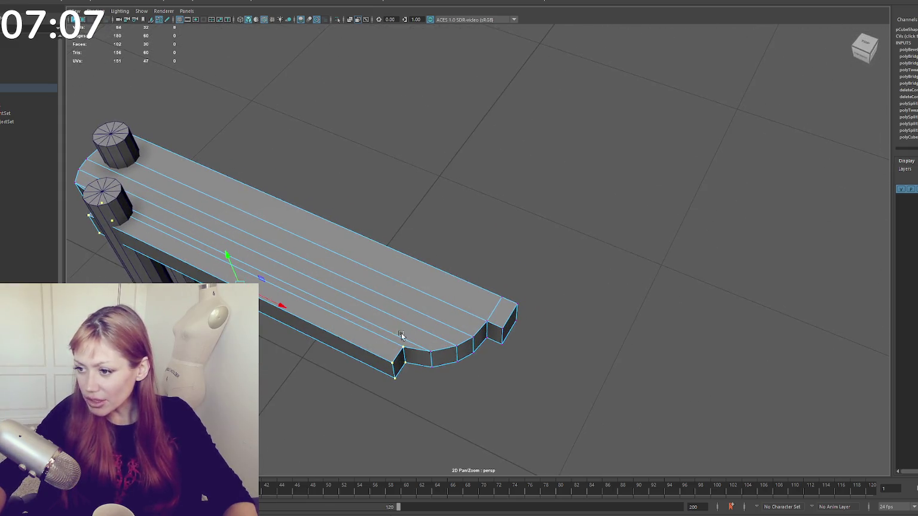
pyautogui.click(432, 370)
pyautogui.moveTo(431, 371)
pyautogui.keyDown('alt'); pyautogui.mouseDown()
pyautogui.moveTo(363, 301)
pyautogui.moveTo(545, 385)
pyautogui.moveTo(383, 353)
pyautogui.mouseUp(); pyautogui.keyUp('alt')
pyautogui.press('w')
pyautogui.keyDown('shift'); pyautogui.click(315, 354); pyautogui.keyUp('shift')
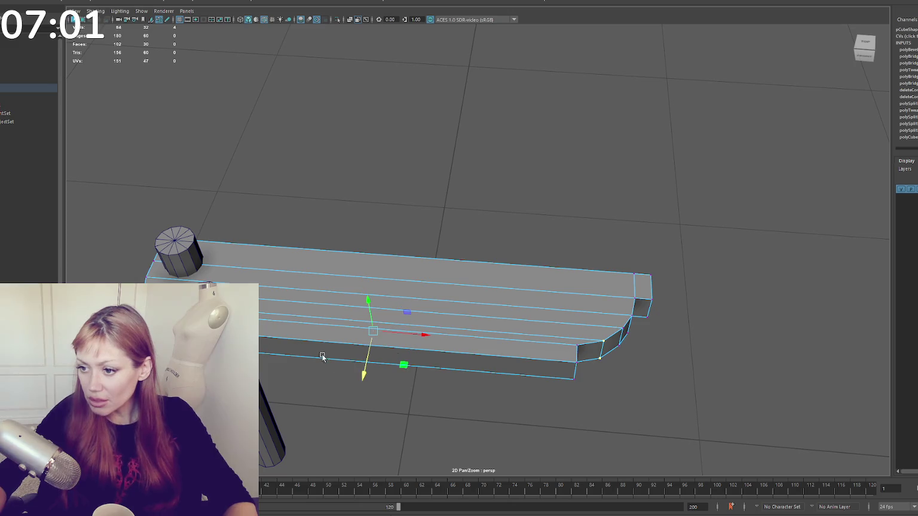
pyautogui.moveTo(364, 368)
pyautogui.keyDown('alt'); pyautogui.mouseDown()
pyautogui.moveTo(398, 293)
pyautogui.moveTo(476, 328)
pyautogui.moveTo(589, 345)
pyautogui.mouseUp(); pyautogui.keyUp('alt')
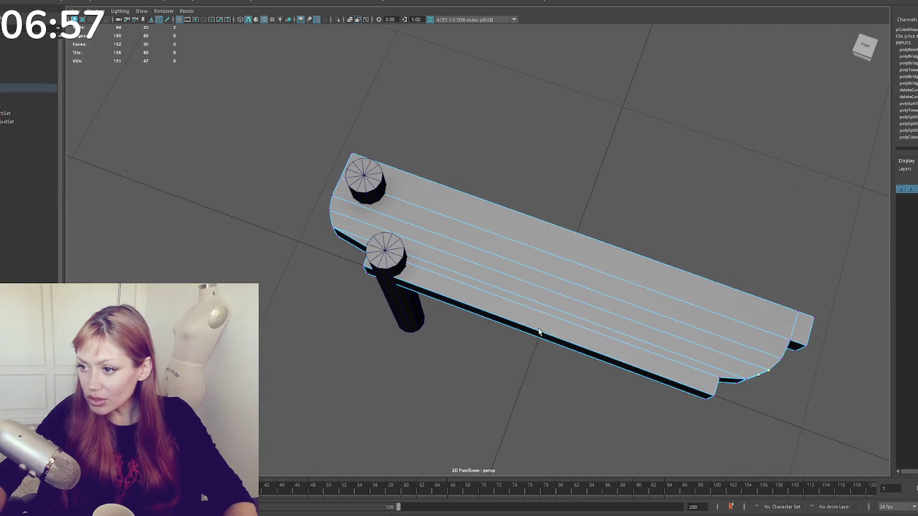
pyautogui.moveTo(320, 205)
pyautogui.mouseDown()
pyautogui.moveTo(339, 225)
pyautogui.moveTo(333, 255)
pyautogui.moveTo(302, 266)
pyautogui.mouseUp()
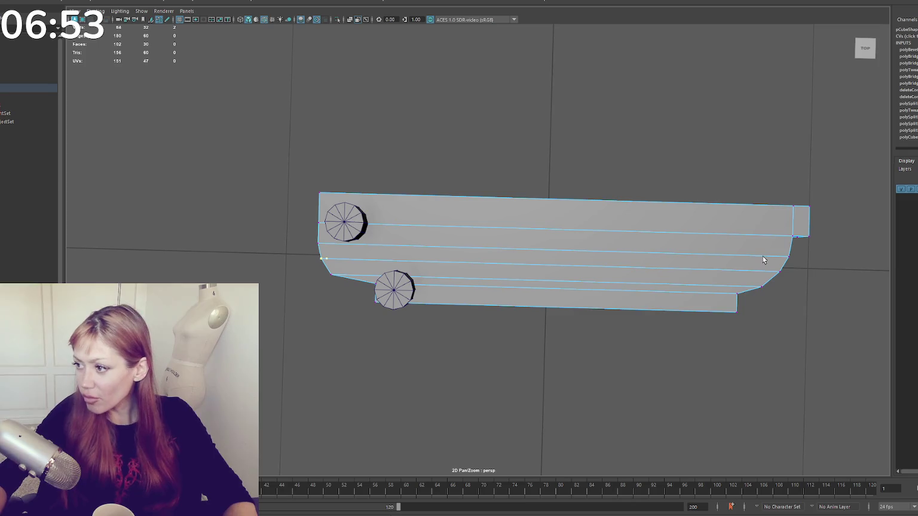
pyautogui.keyDown('shift'); pyautogui.moveTo(704, 281); pyautogui.dragTo(704, 279); pyautogui.keyUp('shift')
pyautogui.moveTo(549, 286); pyautogui.dragTo(551, 287)
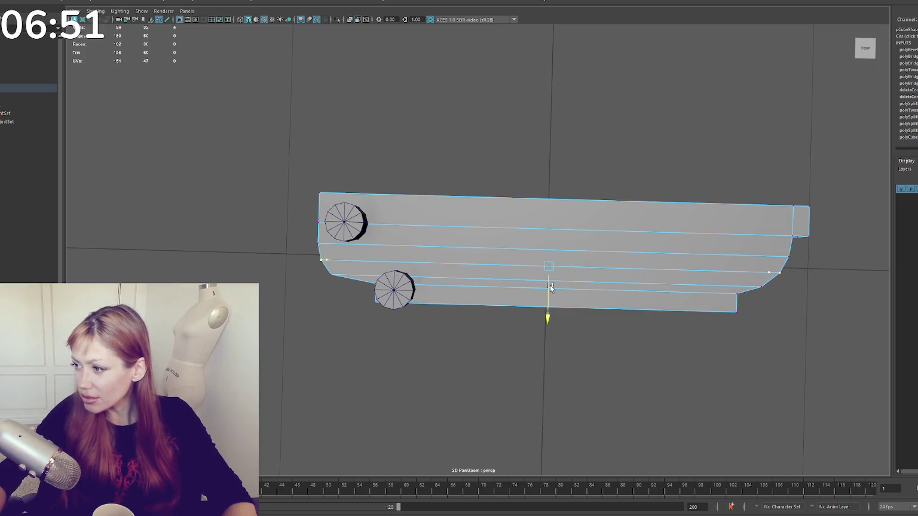
pyautogui.moveTo(587, 105)
pyautogui.keyDown('alt'); pyautogui.mouseDown()
pyautogui.moveTo(639, 183)
pyautogui.moveTo(496, 277)
pyautogui.moveTo(513, 287)
pyautogui.moveTo(503, 335)
pyautogui.moveTo(515, 306)
pyautogui.moveTo(586, 228)
pyautogui.moveTo(612, 217)
pyautogui.moveTo(490, 221)
pyautogui.moveTo(546, 227)
pyautogui.moveTo(468, 164)
pyautogui.mouseUp(); pyautogui.keyUp('alt')
pyautogui.click(503, 332)
# - Delete the faces on one half of the beam and shorten its left end
pyautogui.press('F11')
pyautogui.moveTo(330, 195); pyautogui.dragTo(340, 220)
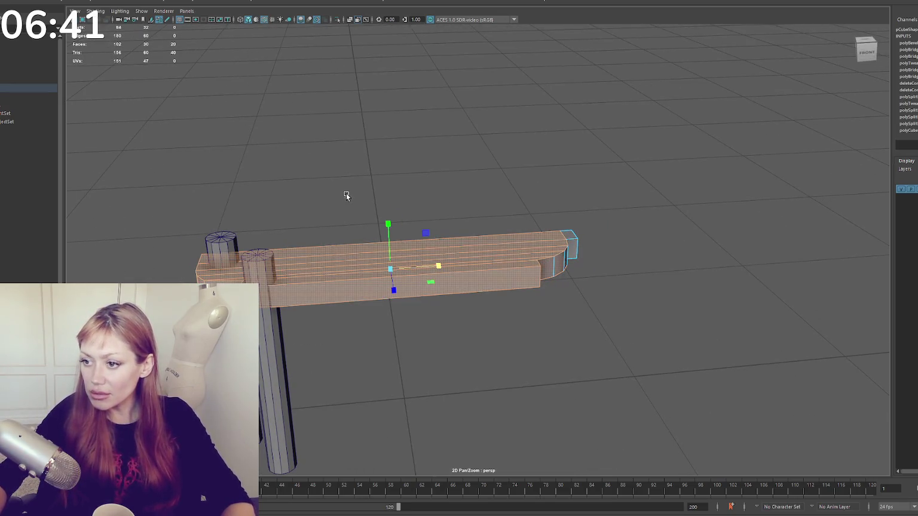
pyautogui.press('Delete')
pyautogui.press('F9')
pyautogui.moveTo(317, 164); pyautogui.dragTo(154, 287)
pyautogui.moveTo(235, 272); pyautogui.dragTo(409, 270)
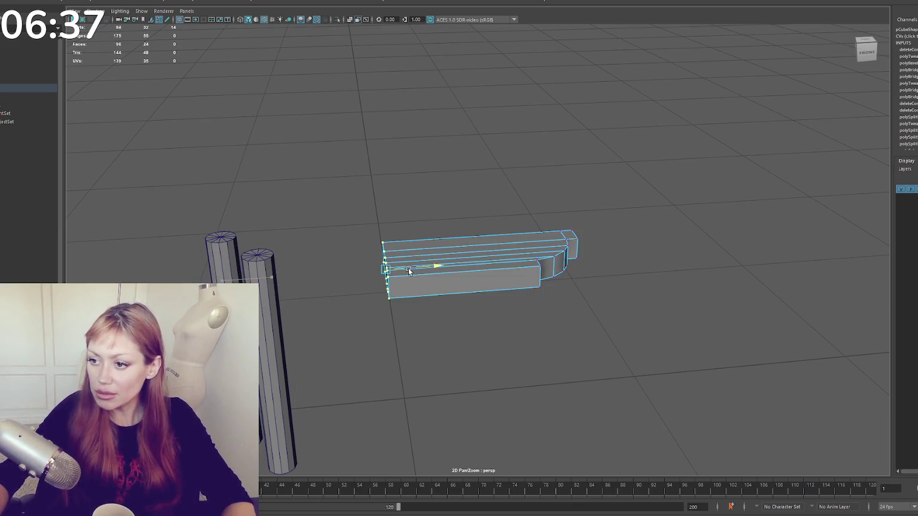
# - Duplicate the half beam and mirror the copy to the left via Mirror options
pyautogui.press('F8')
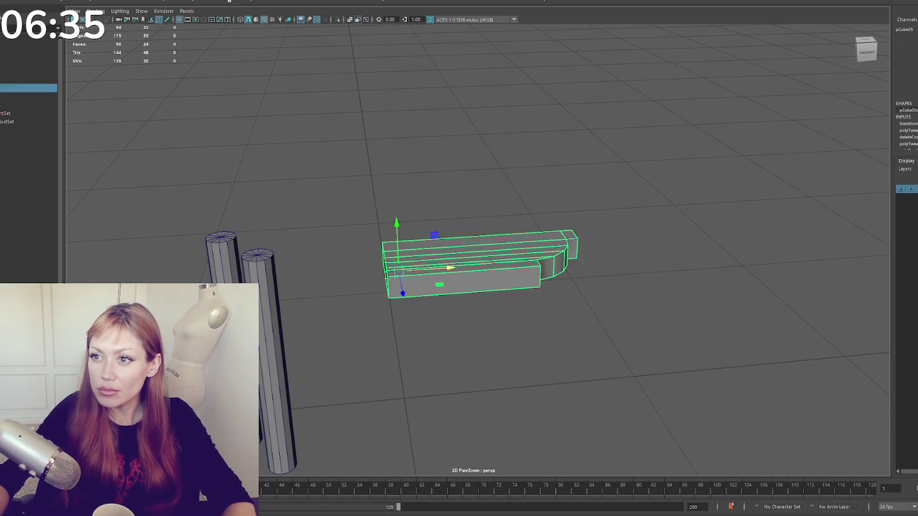
pyautogui.hotkey('ctrl', 'd')
pyautogui.click(96, 2)
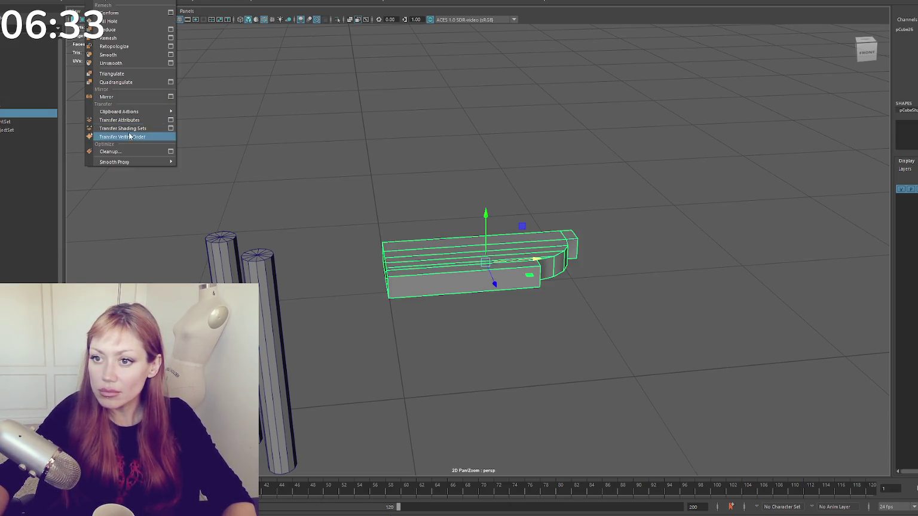
pyautogui.click(134, 97)
pyautogui.hotkey('ctrl', 'z')
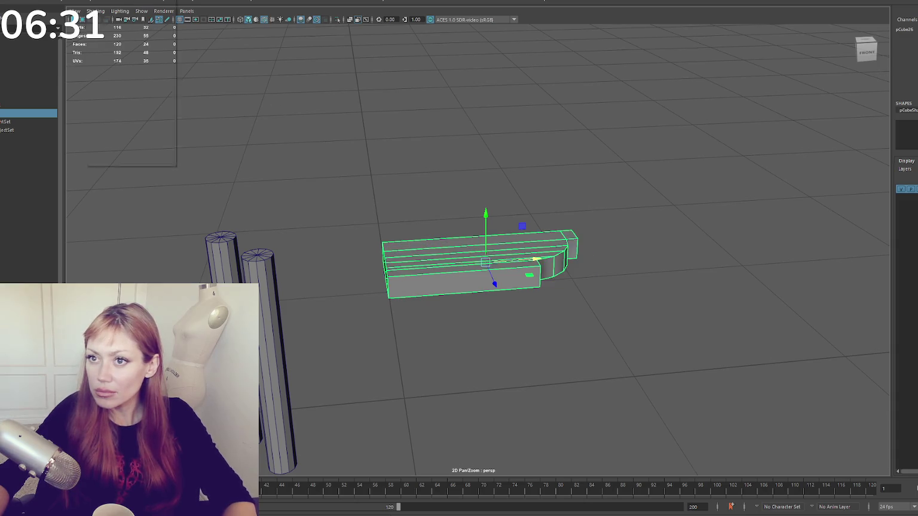
pyautogui.click(96, 2)
pyautogui.click(170, 96)
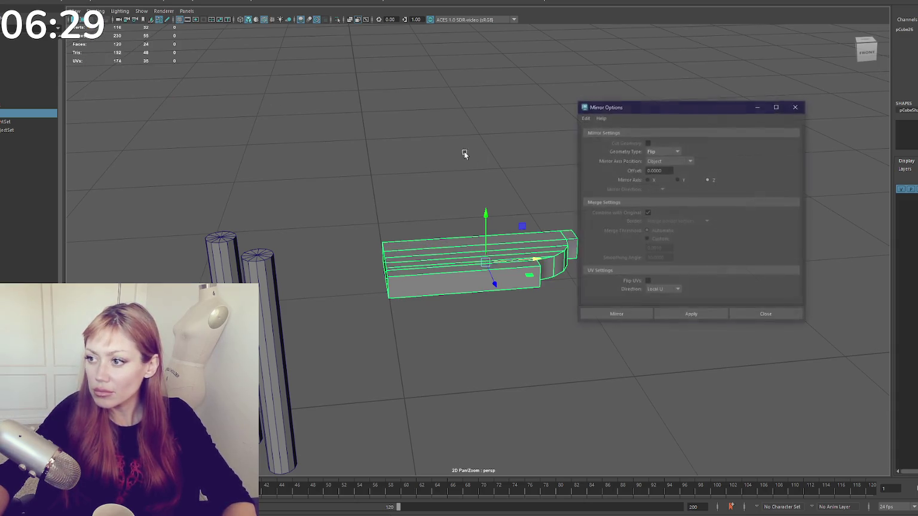
pyautogui.click(614, 314)
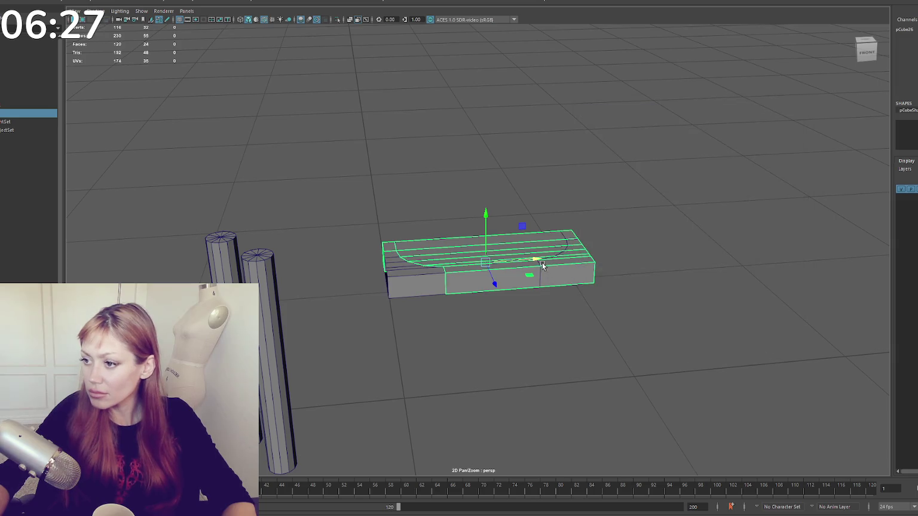
# - Combine both halves into one mesh and merge the centre seam vertices
pyautogui.click(95, 2)
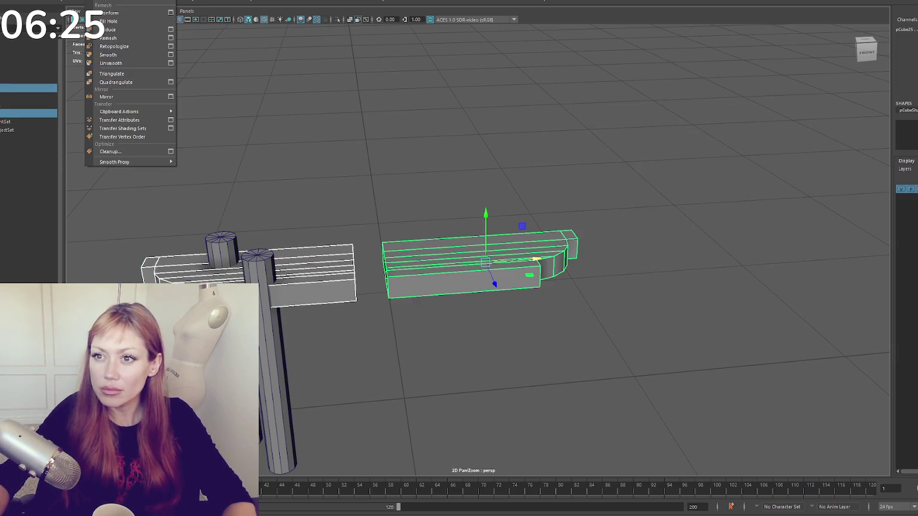
pyautogui.click(111, 22)
pyautogui.press('F9')
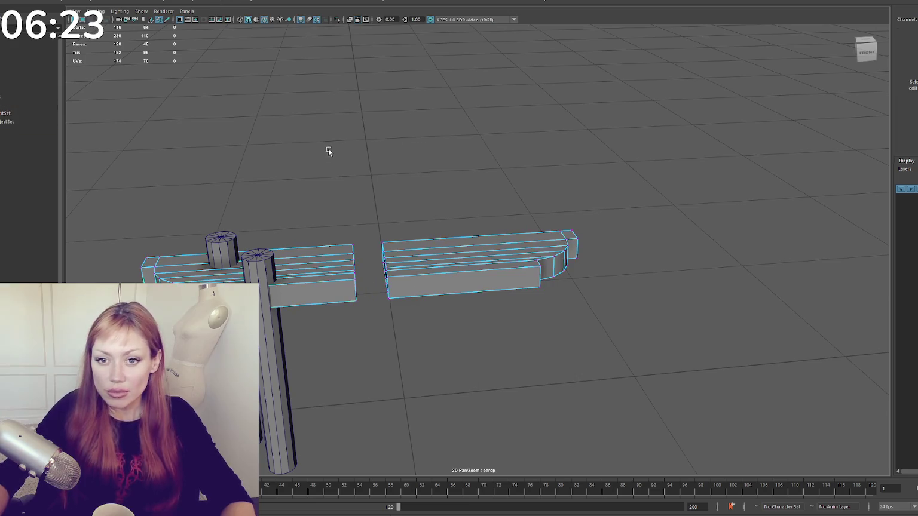
pyautogui.moveTo(333, 148); pyautogui.dragTo(426, 328)
pyautogui.hotkey('ctrl', 'alt', 'm')
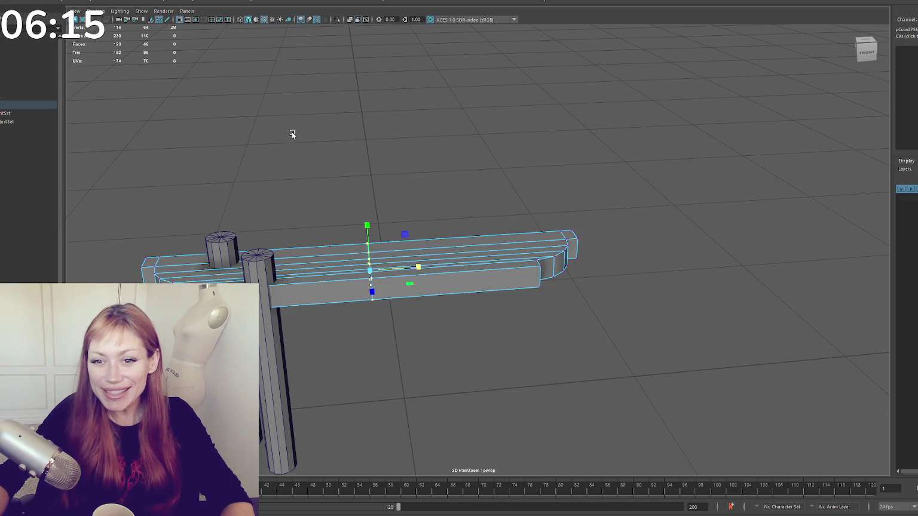
# - Select the combined plank's centre edge loop and delete it with Ctrl+Delete
pyautogui.click(95, 11)
pyautogui.click(90, 12)
pyautogui.press('F8')
pyautogui.click(95, 11)
pyautogui.click(238, 5)
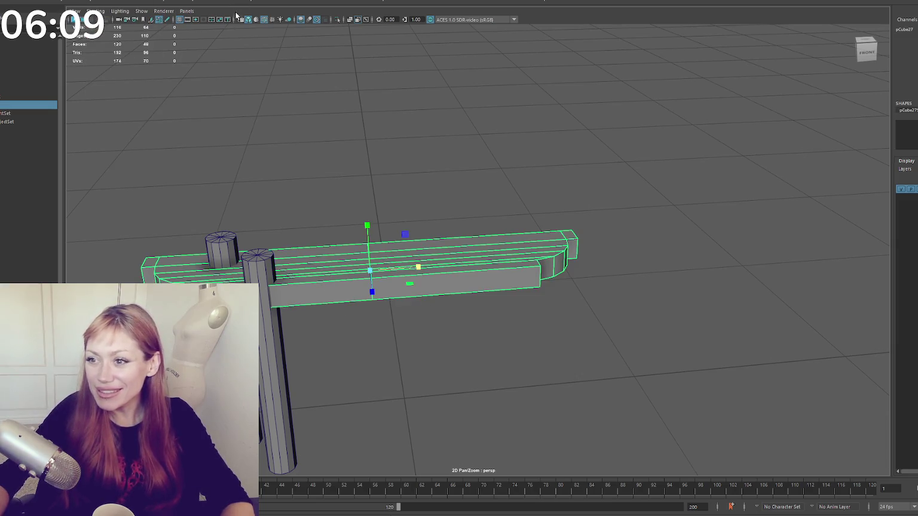
pyautogui.press('F10')
pyautogui.doubleClick(370, 263)
pyautogui.click(122, 1)
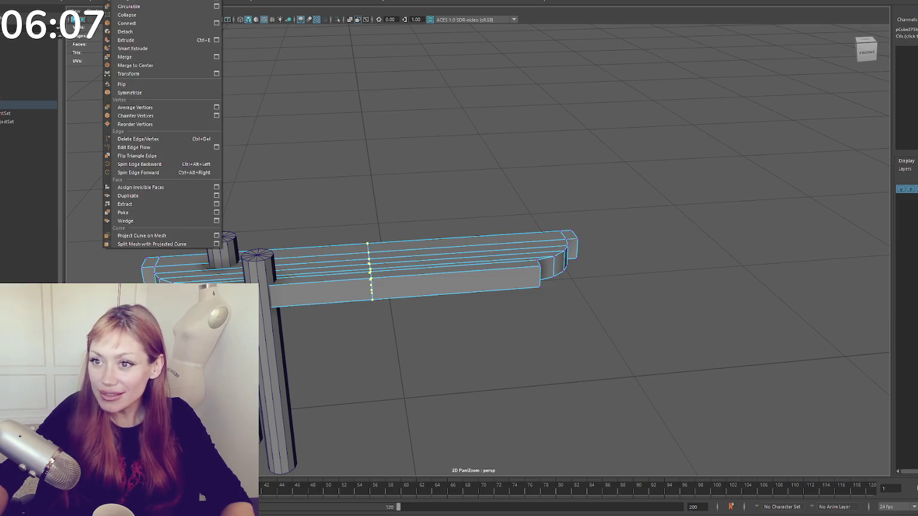
pyautogui.moveTo(99, 2)
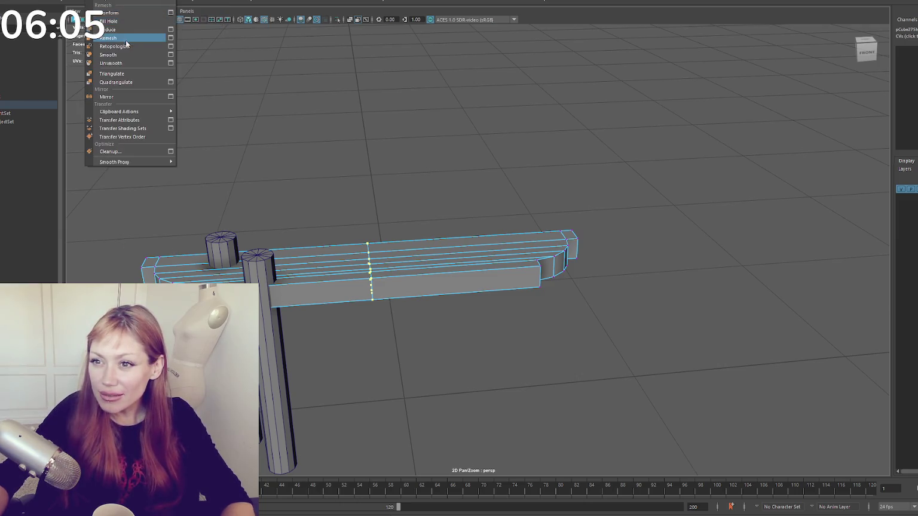
pyautogui.click(137, 56)
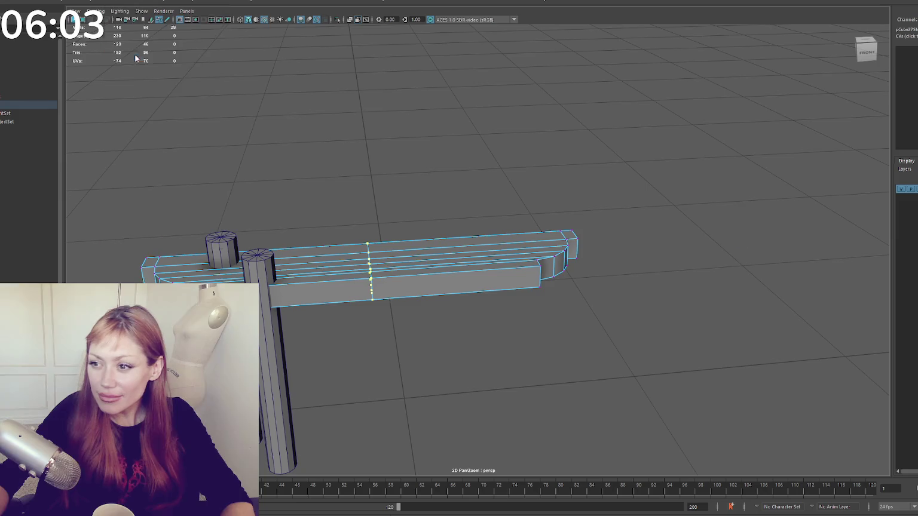
pyautogui.hotkey('ctrl', 'Delete')
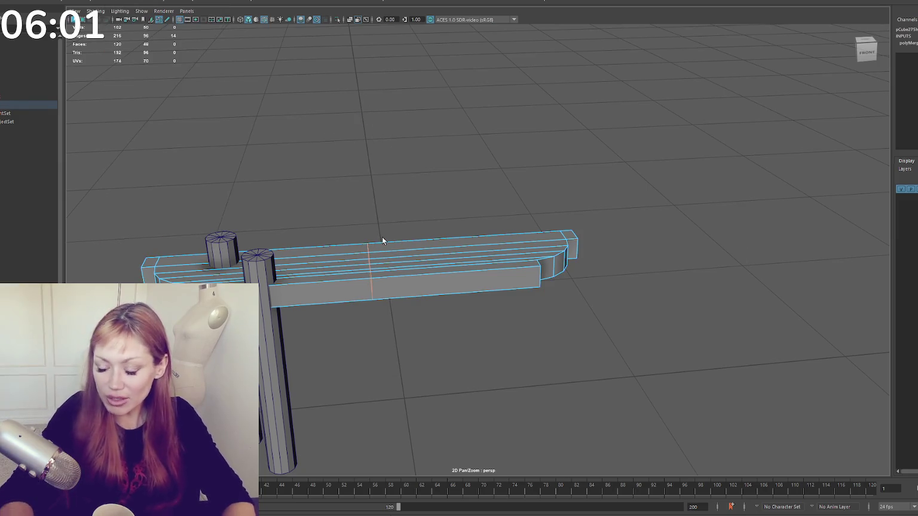
# - Scale the board down in Y to make it thinner
pyautogui.moveTo(398, 240)
pyautogui.mouseDown()
pyautogui.moveTo(353, 228)
pyautogui.moveTo(457, 188)
pyautogui.mouseUp()
pyautogui.press('F8')
pyautogui.press('r')
pyautogui.moveTo(390, 210)
pyautogui.mouseDown()
pyautogui.moveTo(396, 232)
pyautogui.moveTo(517, 221)
pyautogui.moveTo(469, 238)
pyautogui.moveTo(375, 238)
pyautogui.moveTo(544, 264)
pyautogui.moveTo(488, 266)
pyautogui.moveTo(387, 245)
pyautogui.mouseUp()
pyautogui.click(431, 215)
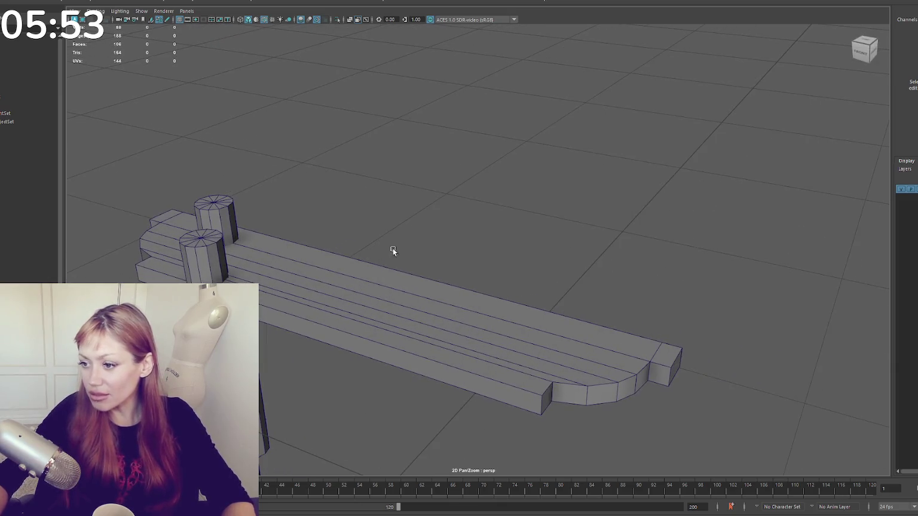
# - In wireframe view, select the vertices at both ends of the board for moving
pyautogui.moveTo(532, 279)
pyautogui.mouseDown()
pyautogui.moveTo(483, 262)
pyautogui.moveTo(651, 260)
pyautogui.moveTo(662, 287)
pyautogui.moveTo(599, 310)
pyautogui.moveTo(493, 268)
pyautogui.moveTo(565, 256)
pyautogui.mouseUp()
pyautogui.click(512, 307)
pyautogui.moveTo(601, 318); pyautogui.dragTo(585, 353)
pyautogui.press('4')
pyautogui.moveTo(342, 222); pyautogui.dragTo(386, 281)
pyautogui.press('w')
# - Return to shaded display, orbit end-on, and reselect the board as an object
pyautogui.press('5')
pyautogui.rightClick(432, 233)
pyautogui.moveTo(506, 242); pyautogui.dragTo(489, 238)
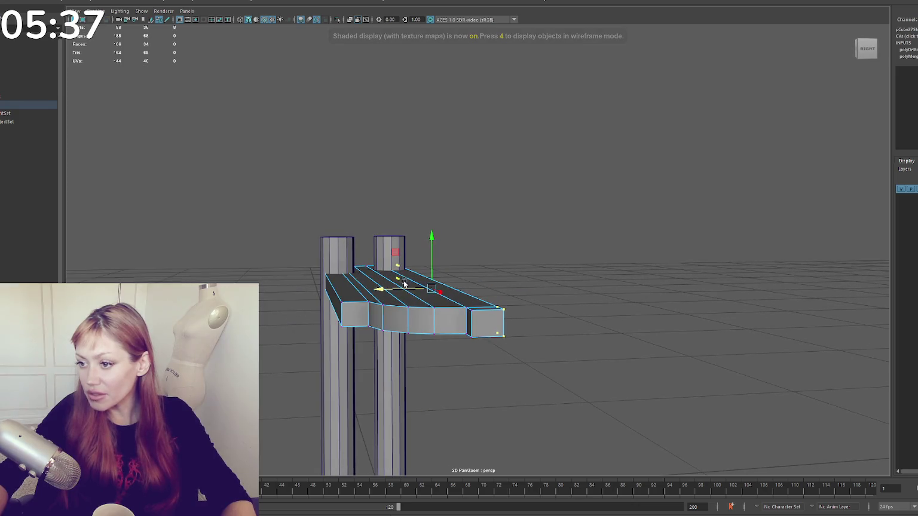
pyautogui.moveTo(365, 288); pyautogui.dragTo(328, 268)
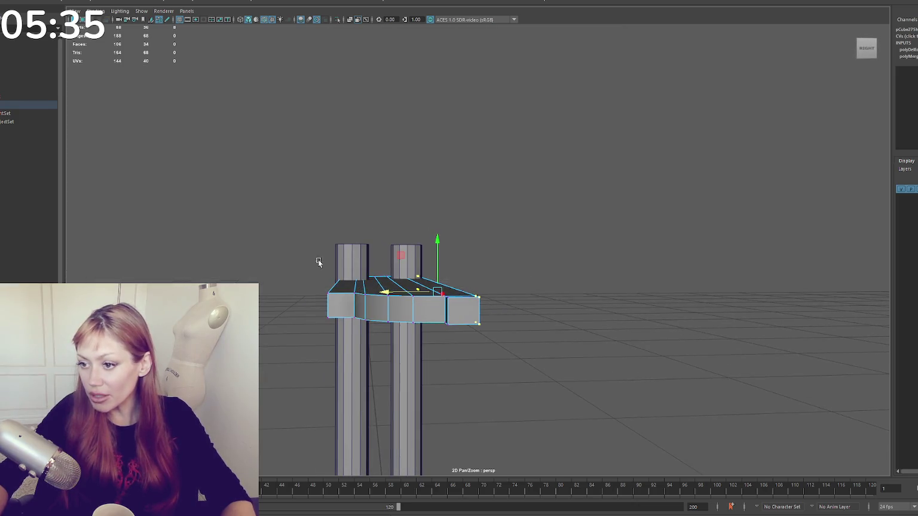
pyautogui.moveTo(347, 344)
pyautogui.mouseDown()
pyautogui.moveTo(315, 292)
pyautogui.moveTo(371, 252)
pyautogui.moveTo(483, 293)
pyautogui.mouseUp()
pyautogui.rightClick(422, 224)
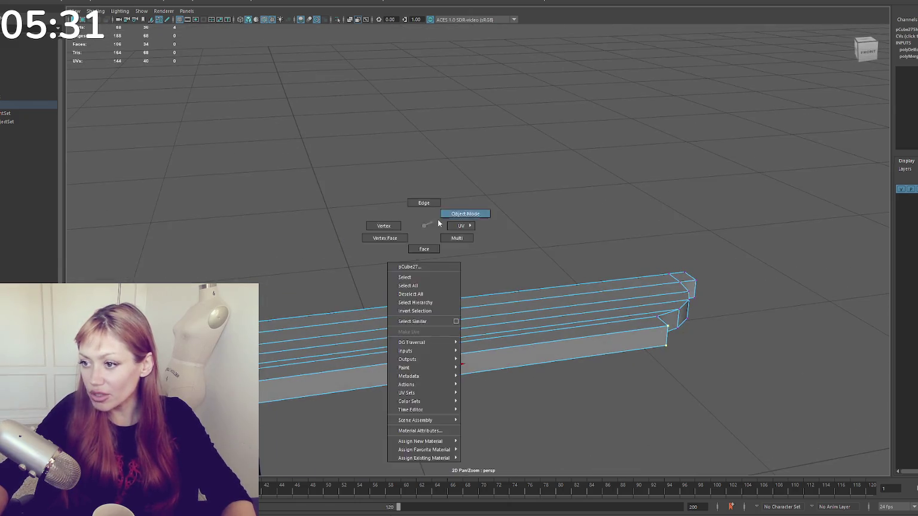
pyautogui.click(484, 223)
pyautogui.click(529, 271)
# - Select the board's edges, including its bottom edge, for bevelling
pyautogui.rightClick(530, 226)
pyautogui.click(508, 318)
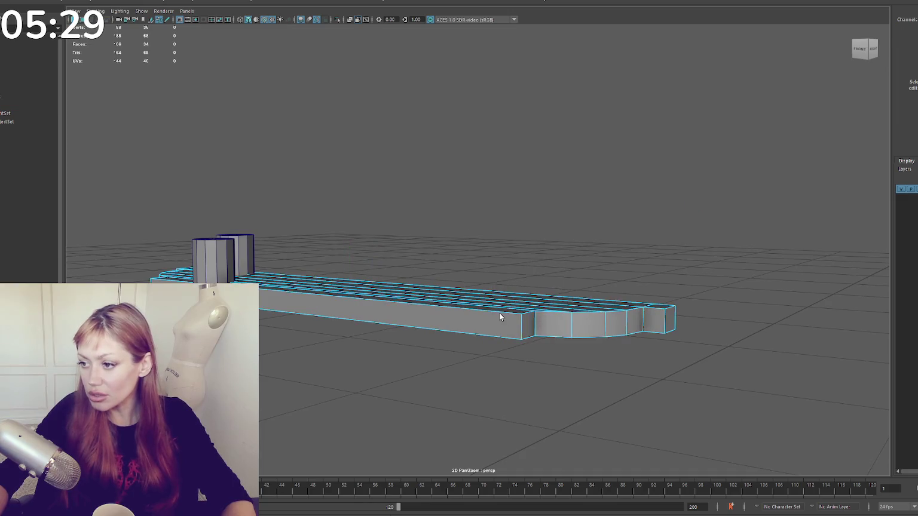
pyautogui.keyDown('shift'); pyautogui.click(496, 332); pyautogui.keyUp('shift')
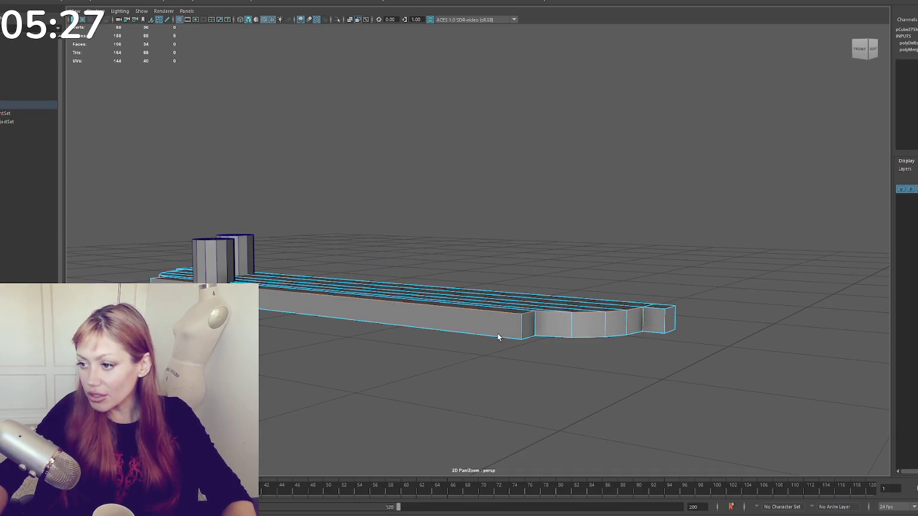
pyautogui.moveTo(393, 324); pyautogui.dragTo(396, 339)
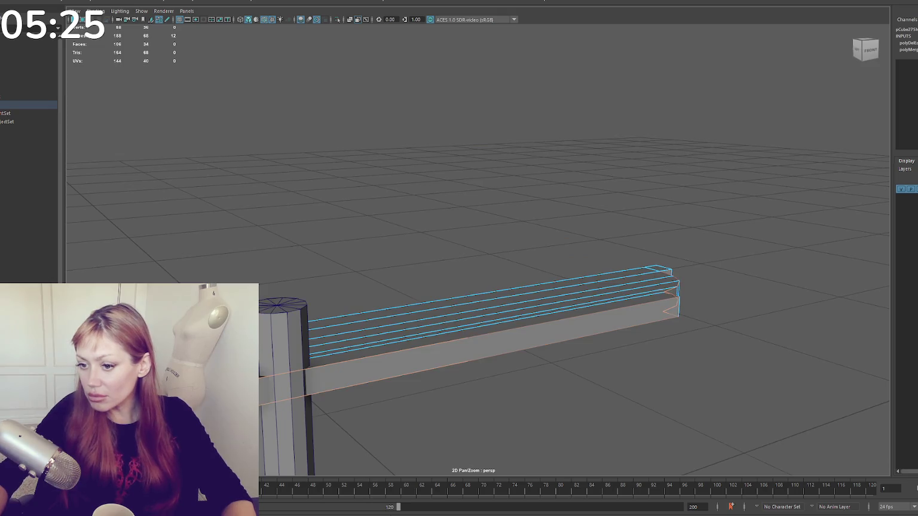
pyautogui.scroll(3, 316, 338)
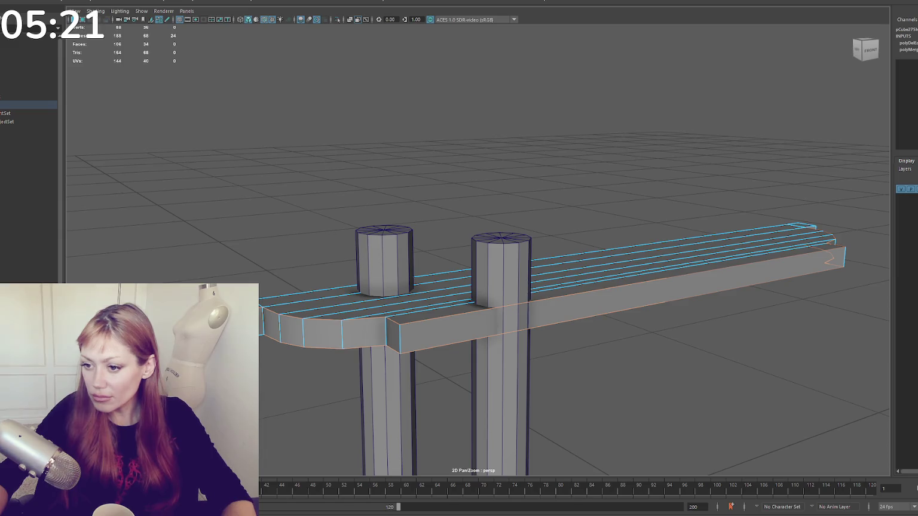
pyautogui.moveTo(276, 299)
pyautogui.mouseDown()
pyautogui.moveTo(317, 321)
pyautogui.moveTo(399, 277)
pyautogui.moveTo(635, 291)
pyautogui.moveTo(464, 306)
pyautogui.moveTo(502, 285)
pyautogui.moveTo(611, 332)
pyautogui.mouseUp()
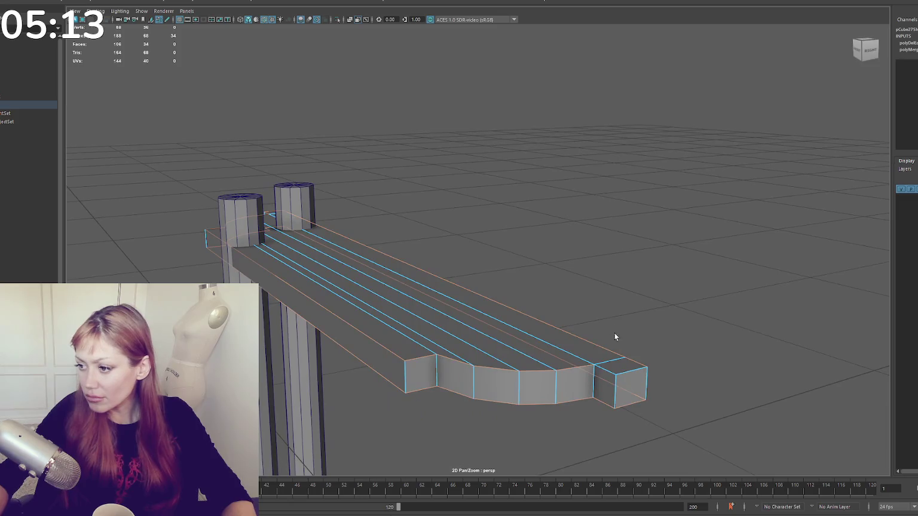
pyautogui.moveTo(625, 373)
pyautogui.mouseDown()
pyautogui.moveTo(641, 353)
pyautogui.moveTo(632, 313)
pyautogui.mouseUp()
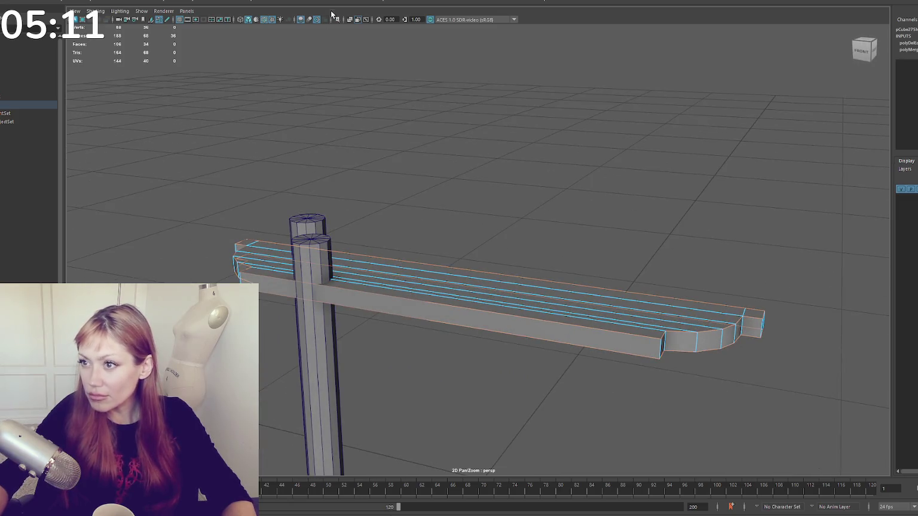
# - Bevel the selected plank edges at fraction 0.5 and nudge the end vertices
pyautogui.click(445, 2)
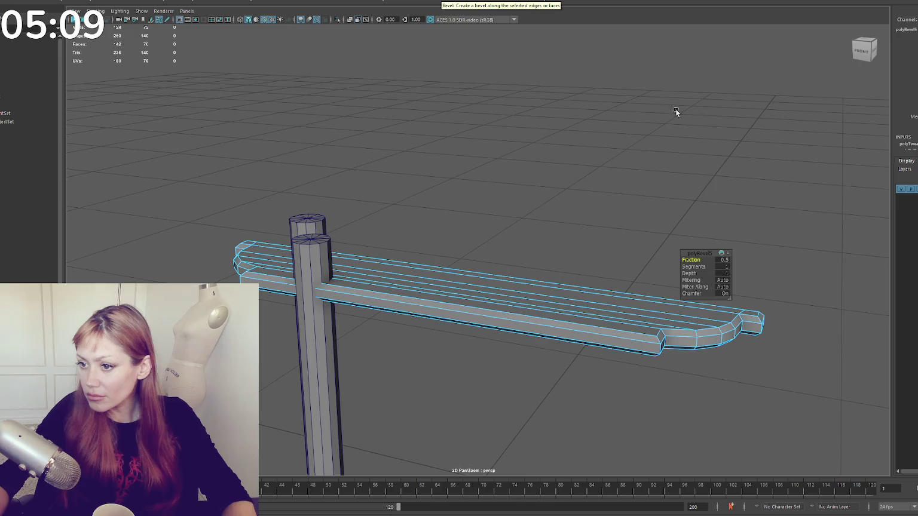
pyautogui.moveTo(519, 258)
pyautogui.mouseDown()
pyautogui.moveTo(539, 221)
pyautogui.moveTo(498, 221)
pyautogui.moveTo(488, 249)
pyautogui.mouseUp()
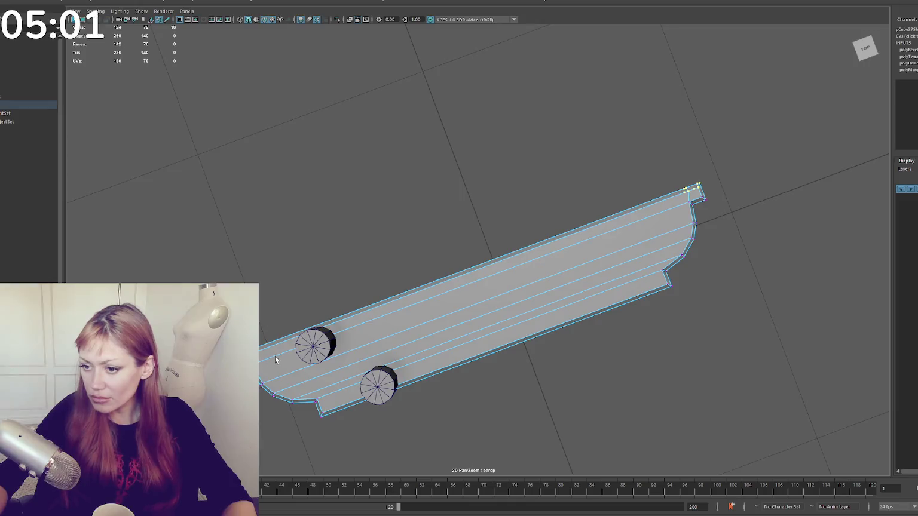
pyautogui.moveTo(480, 306); pyautogui.dragTo(477, 299)
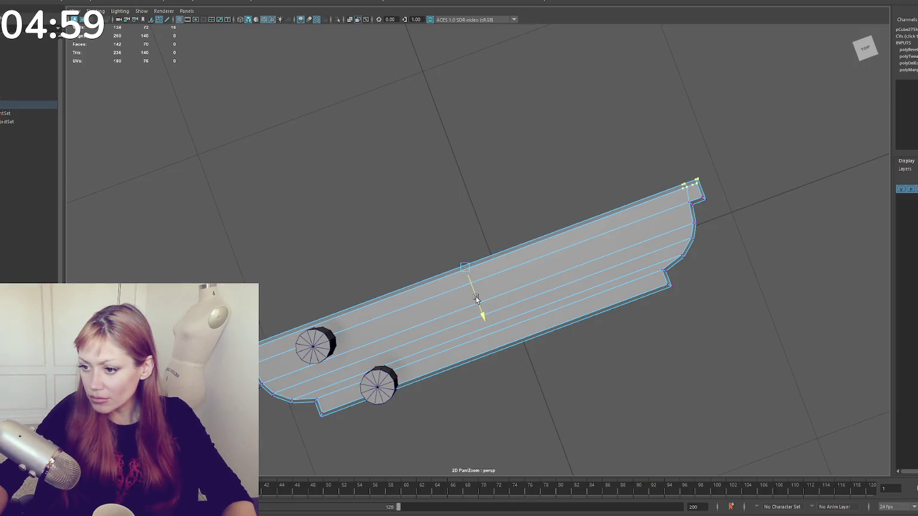
# - In wireframe, shift the bottom-edge vertices slightly up and select the right-end vertices
pyautogui.moveTo(620, 310); pyautogui.dragTo(620, 310)
pyautogui.moveTo(370, 404); pyautogui.dragTo(308, 425)
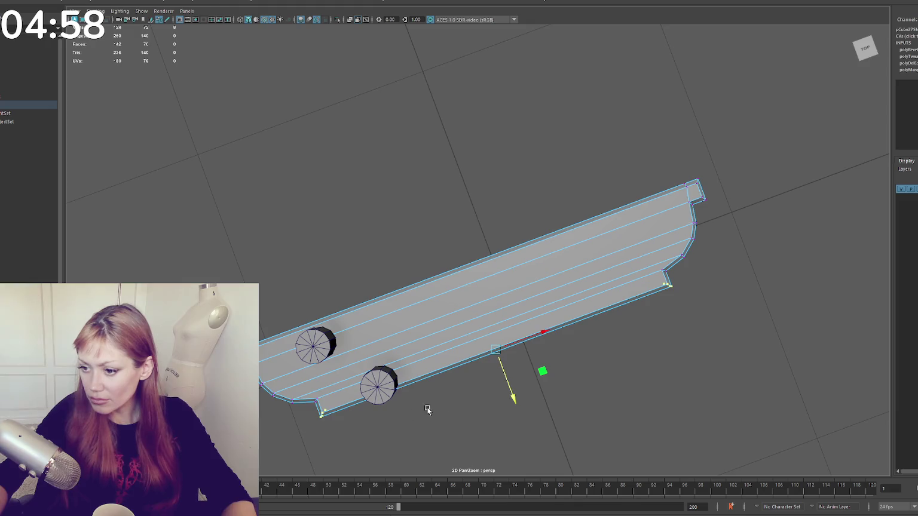
pyautogui.press('4')
pyautogui.moveTo(506, 378); pyautogui.dragTo(506, 377)
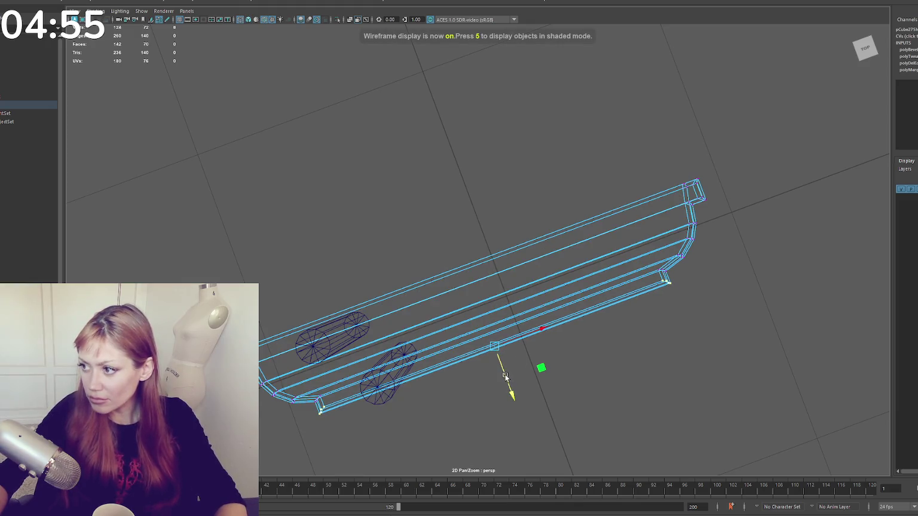
pyautogui.moveTo(695, 202); pyautogui.dragTo(690, 204)
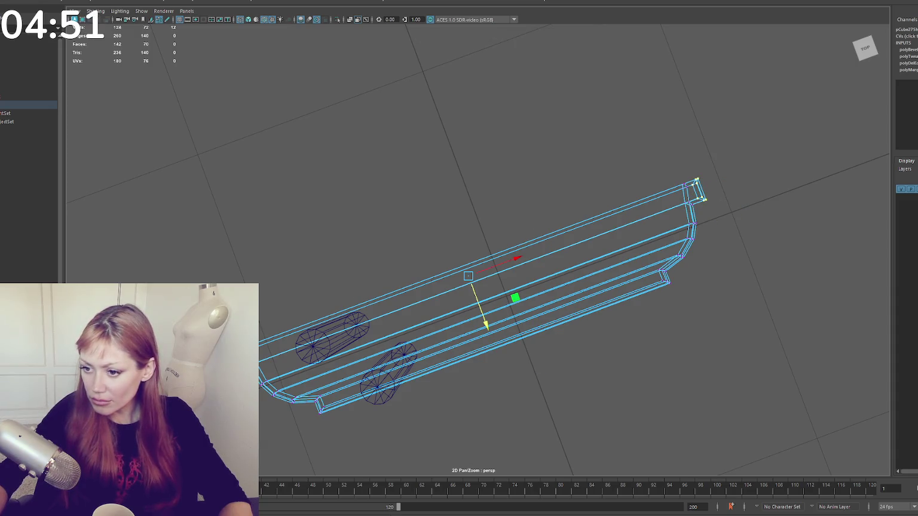
pyautogui.moveTo(696, 202); pyautogui.dragTo(710, 187)
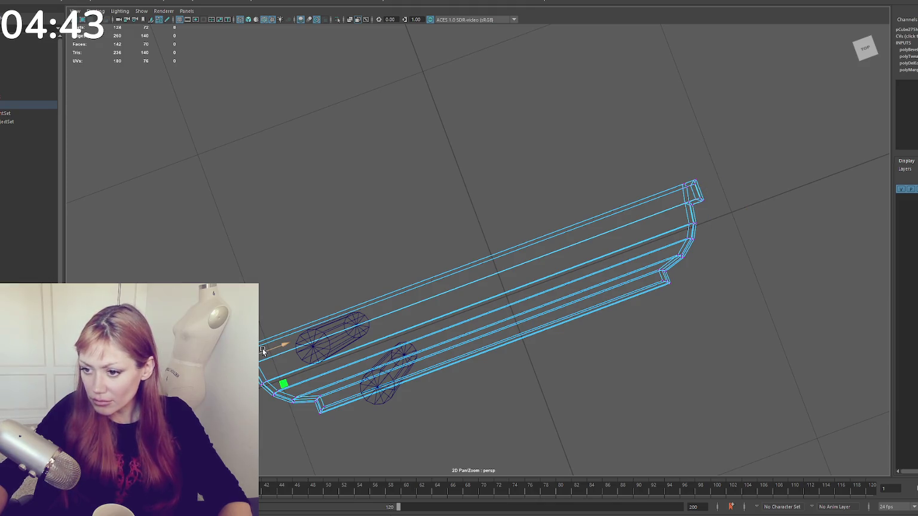
# - Return to shaded display and select the whole plank top again
pyautogui.press('6')
pyautogui.click(410, 164)
pyautogui.moveTo(411, 164)
pyautogui.mouseDown()
pyautogui.moveTo(429, 145)
pyautogui.moveTo(434, 255)
pyautogui.moveTo(412, 199)
pyautogui.mouseUp()
pyautogui.click(434, 255)
pyautogui.keyDown('shift'); pyautogui.rightClick(435, 174); pyautogui.keyUp('shift')
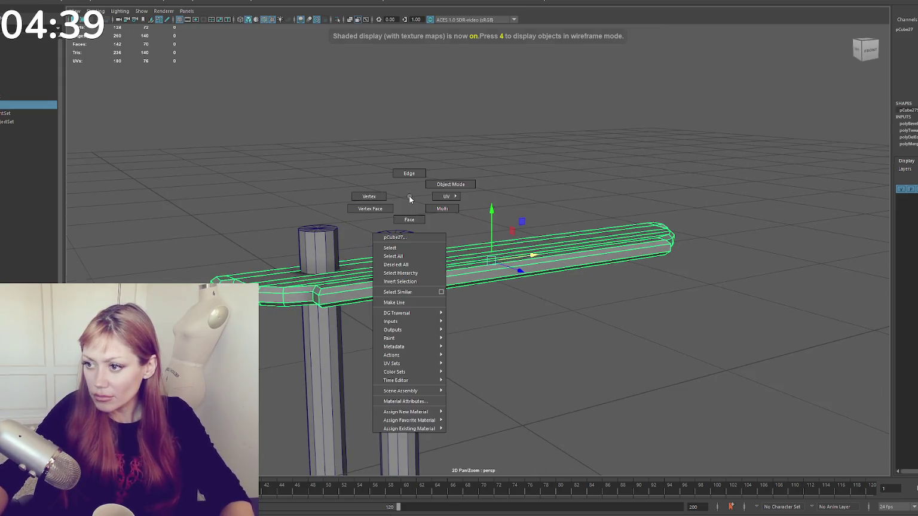
# - Apply Soften Edge to the plank top and check its smooth shading
pyautogui.click(526, 189)
pyautogui.moveTo(526, 188)
pyautogui.mouseDown()
pyautogui.moveTo(393, 280)
pyautogui.moveTo(420, 214)
pyautogui.moveTo(400, 339)
pyautogui.mouseUp()
pyautogui.click(398, 339)
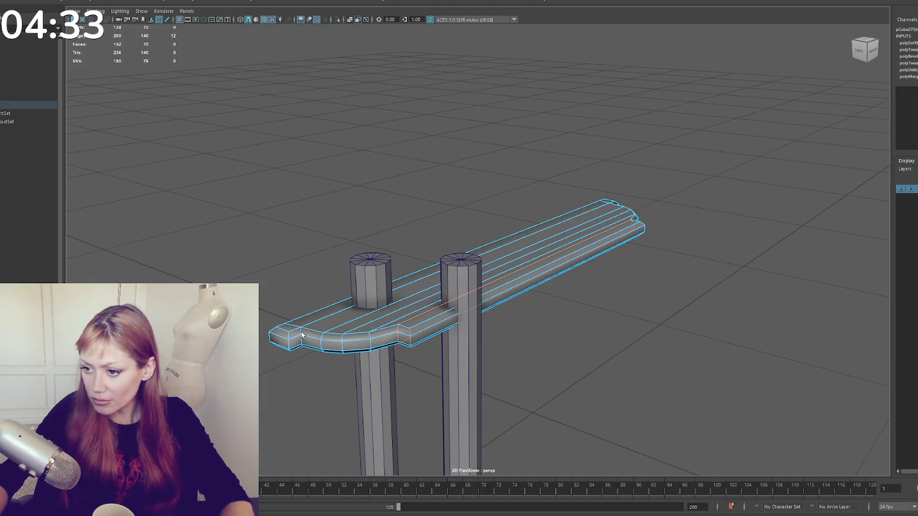
pyautogui.moveTo(345, 327)
pyautogui.mouseDown()
pyautogui.moveTo(449, 287)
pyautogui.moveTo(490, 338)
pyautogui.mouseUp()
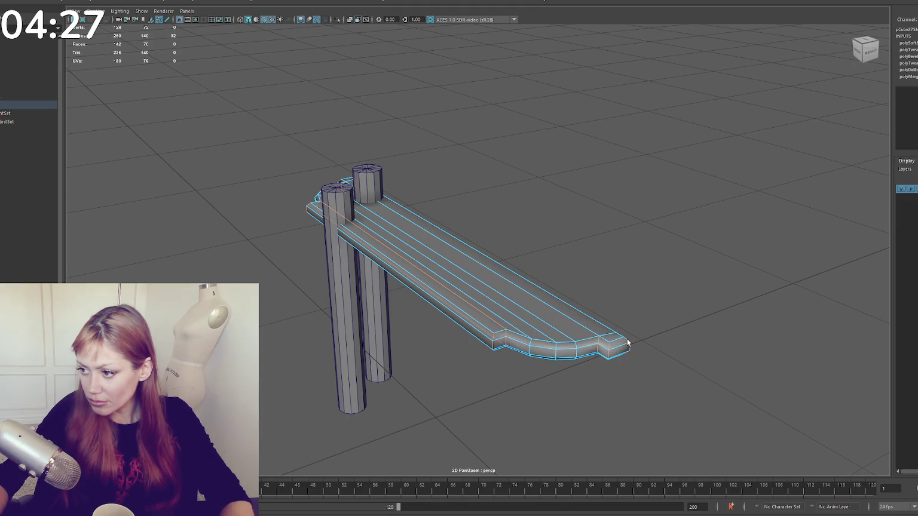
# - Orbit around the bench and select the left cylinder leg
pyautogui.rightClick(618, 243)
pyautogui.rightClick(651, 228)
pyautogui.moveTo(651, 228)
pyautogui.mouseDown()
pyautogui.moveTo(526, 235)
pyautogui.moveTo(568, 232)
pyautogui.mouseUp()
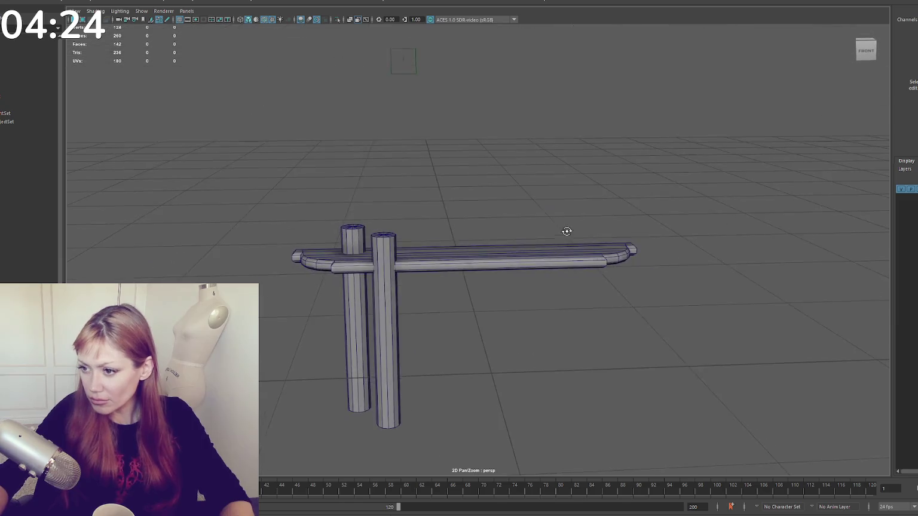
pyautogui.click(372, 284)
pyautogui.click(388, 286)
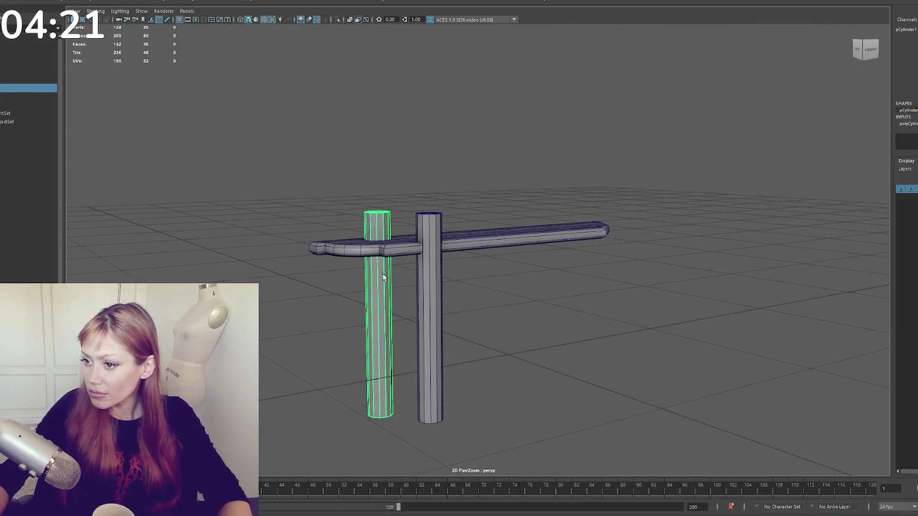
# - Shorten the left leg in Y and move it left and down toward the plank's end
pyautogui.moveTo(379, 290)
pyautogui.mouseDown()
pyautogui.moveTo(354, 322)
pyautogui.moveTo(381, 301)
pyautogui.moveTo(421, 304)
pyautogui.moveTo(377, 307)
pyautogui.moveTo(386, 307)
pyautogui.mouseUp()
pyautogui.moveTo(385, 307)
pyautogui.mouseDown()
pyautogui.moveTo(404, 323)
pyautogui.moveTo(412, 372)
pyautogui.moveTo(400, 373)
pyautogui.moveTo(370, 320)
pyautogui.mouseUp()
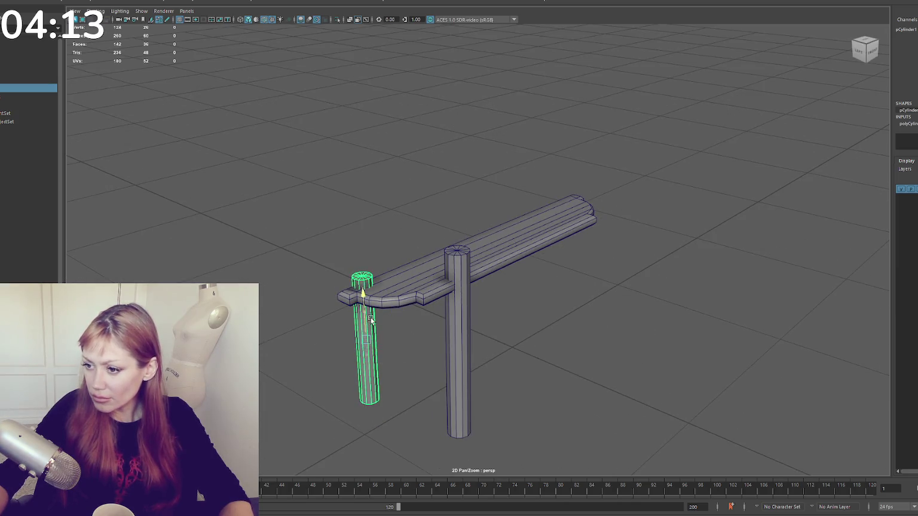
pyautogui.moveTo(402, 353); pyautogui.dragTo(366, 307)
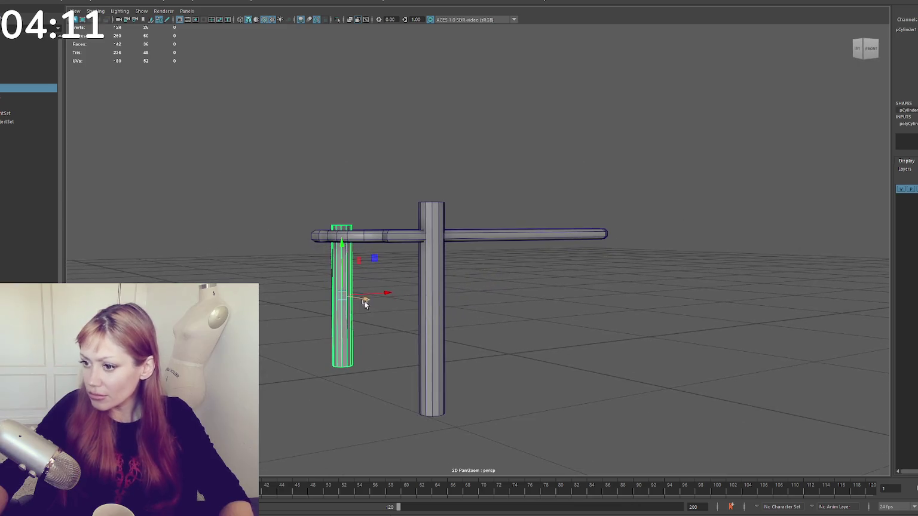
pyautogui.moveTo(341, 272); pyautogui.dragTo(341, 293)
# - Duplicate the plank top with Ctrl+D and select the copy to lower it as the apron
pyautogui.click(476, 227)
pyautogui.moveTo(476, 228)
pyautogui.mouseDown()
pyautogui.moveTo(502, 233)
pyautogui.moveTo(476, 295)
pyautogui.mouseUp()
pyautogui.hotkey('ctrl', 'd')
pyautogui.press('q')
pyautogui.moveTo(539, 153); pyautogui.dragTo(525, 143)
pyautogui.moveTo(697, 251)
pyautogui.mouseDown()
pyautogui.moveTo(243, 313)
pyautogui.moveTo(656, 315)
pyautogui.moveTo(655, 288)
pyautogui.mouseUp()
pyautogui.press('w')
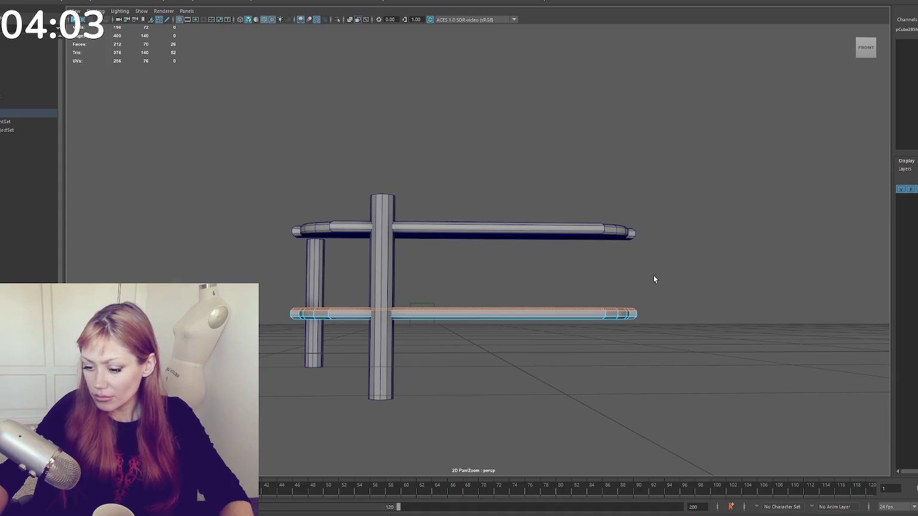
# - Raise the lower copy's top faces to make it taller, then reselect the whole bar
pyautogui.press('w')
pyautogui.moveTo(467, 260); pyautogui.dragTo(467, 250)
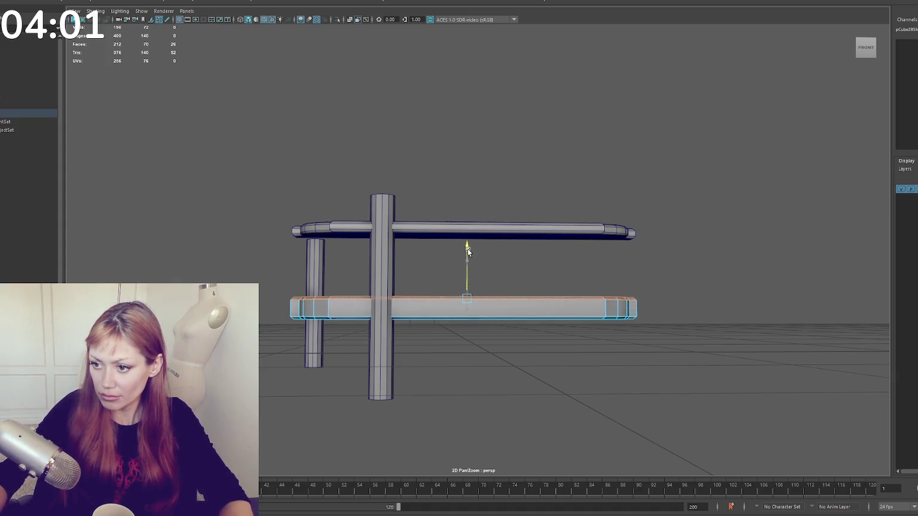
pyautogui.press('F8')
pyautogui.rightClick(463, 180)
pyautogui.click(465, 157)
pyautogui.click(275, 310)
pyautogui.scroll(3, 406, 249)
pyautogui.moveTo(406, 248); pyautogui.dragTo(469, 258)
pyautogui.moveTo(499, 295)
pyautogui.mouseDown()
pyautogui.moveTo(498, 204)
pyautogui.moveTo(255, 1)
pyautogui.mouseUp()
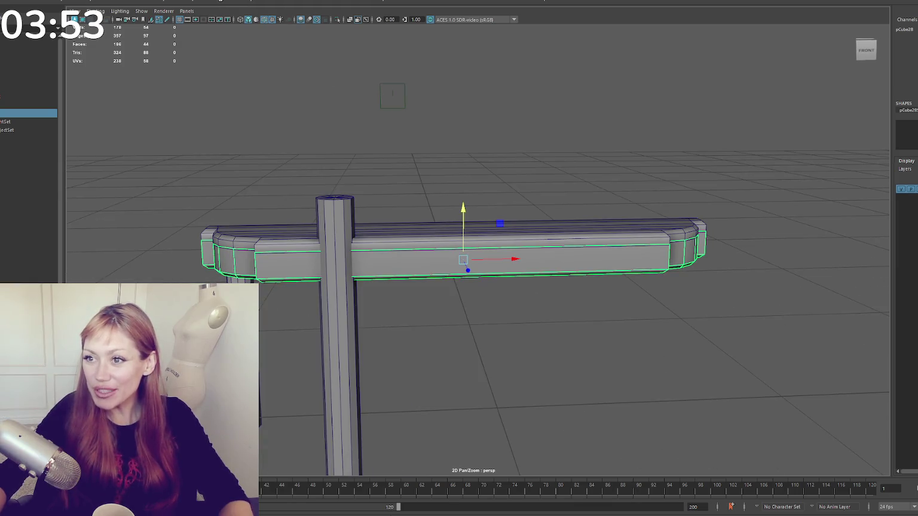
# - Select the bar's end vertices in wireframe and slide them toward the bar's end
pyautogui.moveTo(166, 155); pyautogui.dragTo(264, 279)
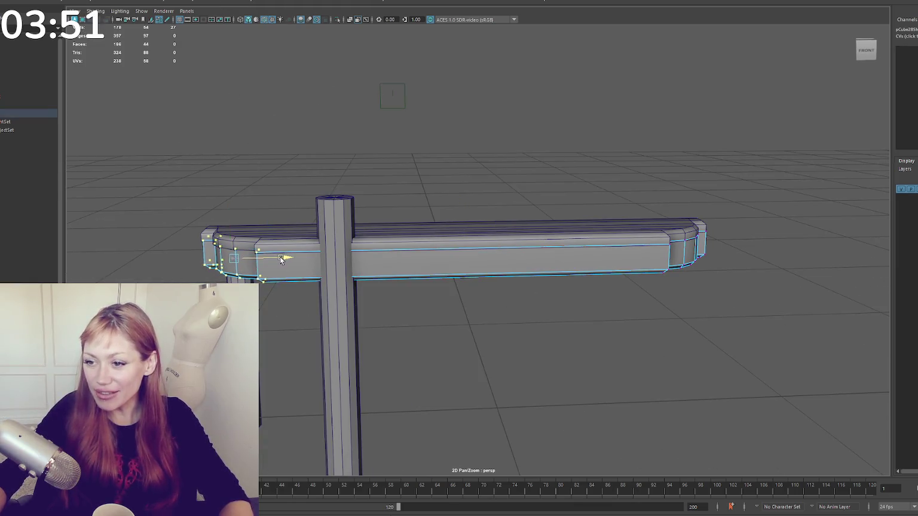
pyautogui.moveTo(583, 185); pyautogui.dragTo(756, 314)
pyautogui.moveTo(584, 281)
pyautogui.mouseDown()
pyautogui.moveTo(647, 277)
pyautogui.moveTo(613, 257)
pyautogui.moveTo(563, 290)
pyautogui.mouseUp()
pyautogui.press('4')
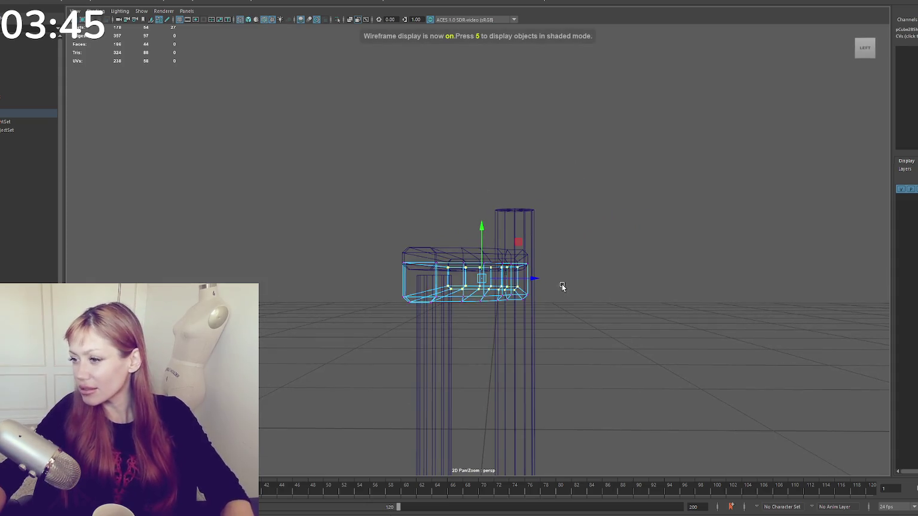
pyautogui.moveTo(562, 232); pyautogui.dragTo(514, 315)
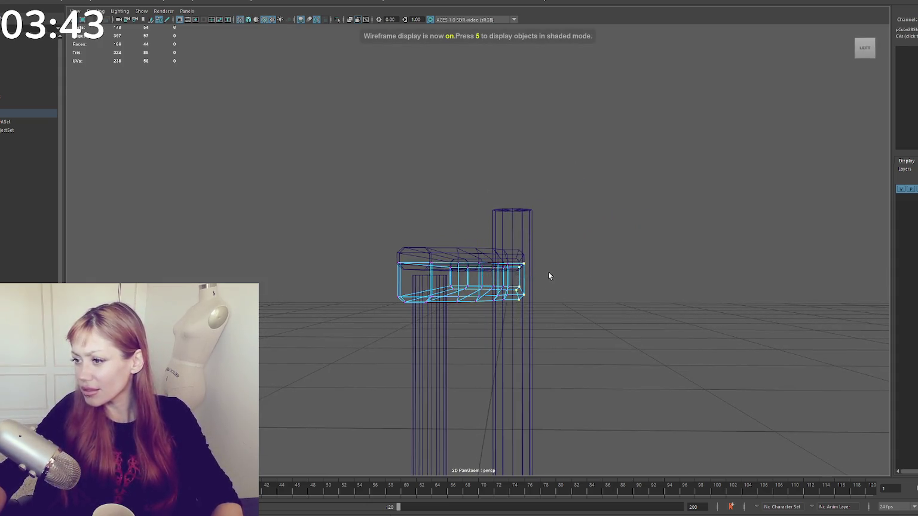
pyautogui.press('5')
pyautogui.moveTo(590, 215)
pyautogui.mouseDown()
pyautogui.moveTo(492, 324)
pyautogui.moveTo(455, 324)
pyautogui.moveTo(556, 218)
pyautogui.moveTo(589, 221)
pyautogui.mouseUp()
pyautogui.press('4')
pyautogui.press('5')
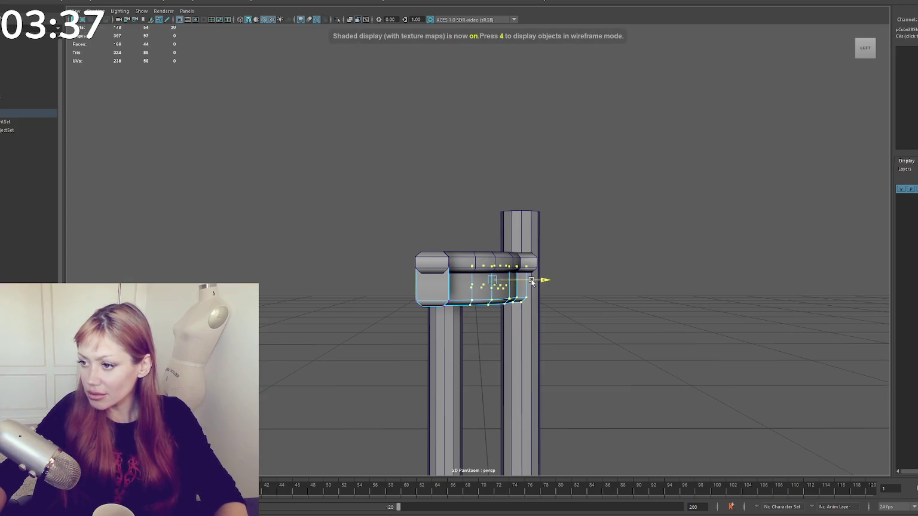
pyautogui.moveTo(531, 281); pyautogui.dragTo(561, 280)
# - Select the middle and left-end vertex columns and shift them to pull the apron's ends inward
pyautogui.press('4')
pyautogui.moveTo(584, 202); pyautogui.dragTo(471, 326)
pyautogui.press('5')
pyautogui.press('4')
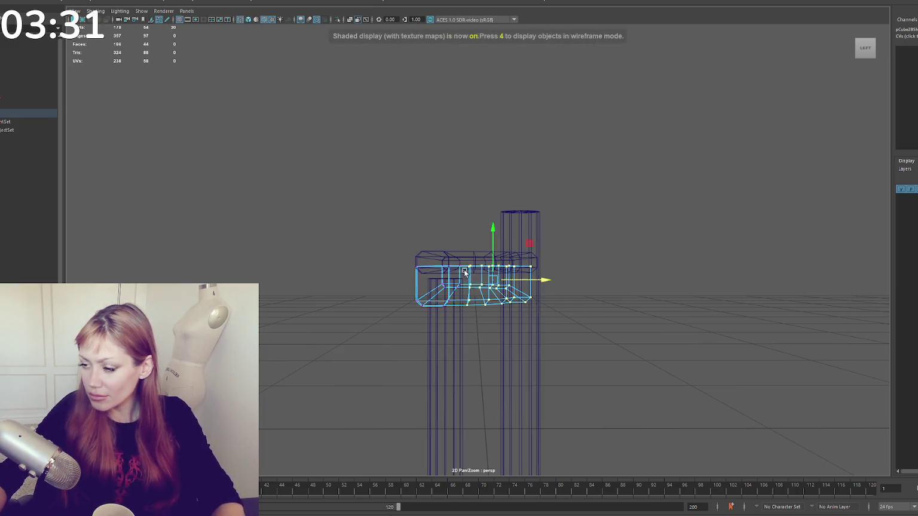
pyautogui.moveTo(467, 246); pyautogui.dragTo(460, 245)
pyautogui.moveTo(455, 333); pyautogui.dragTo(456, 333)
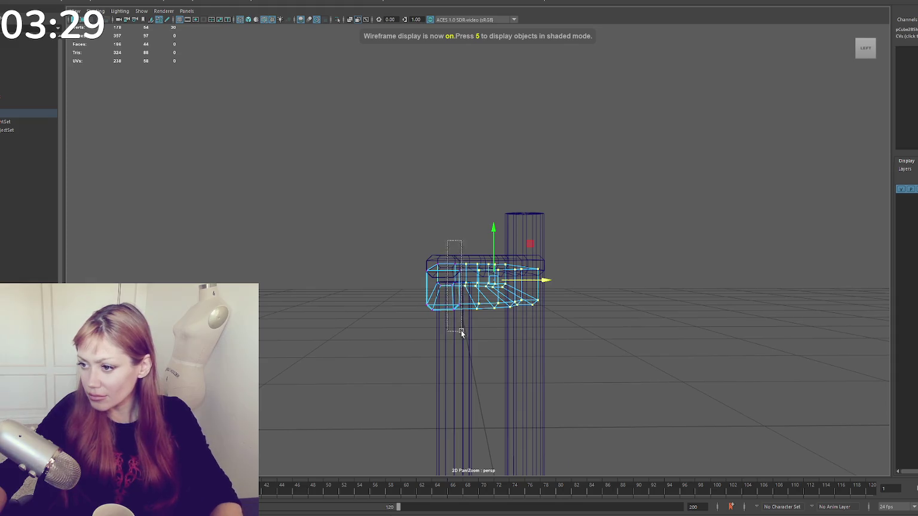
pyautogui.press('5')
pyautogui.press('4')
pyautogui.moveTo(413, 232); pyautogui.dragTo(447, 336)
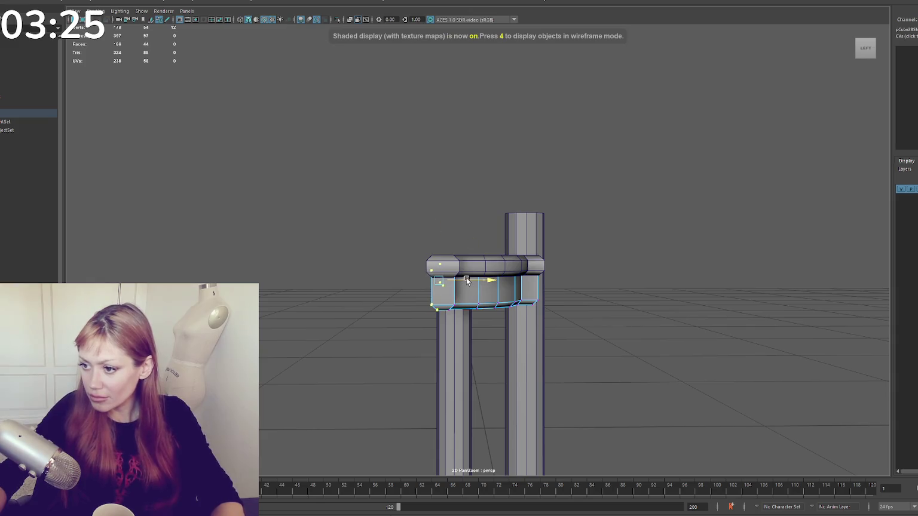
pyautogui.moveTo(471, 281)
pyautogui.keyDown('alt'); pyautogui.mouseDown()
pyautogui.moveTo(519, 272)
pyautogui.moveTo(440, 281)
pyautogui.mouseUp(); pyautogui.keyUp('alt')
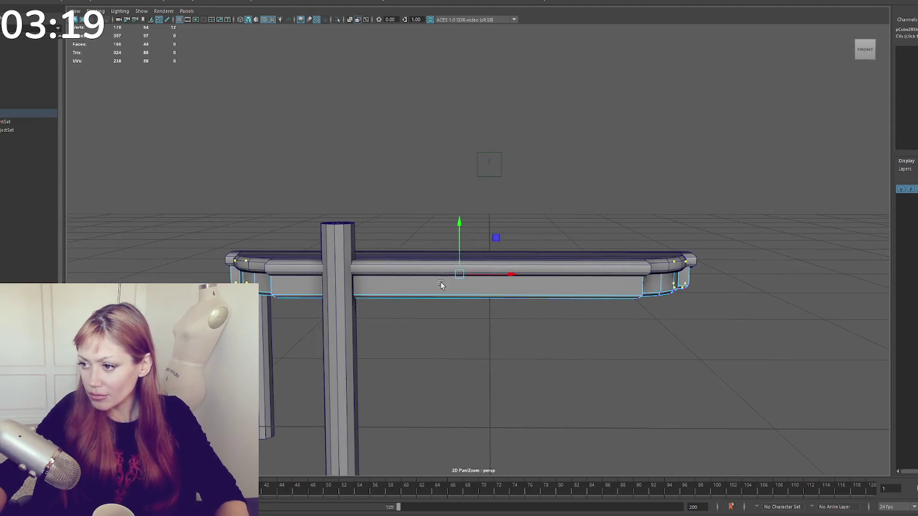
pyautogui.moveTo(498, 169)
pyautogui.keyDown('alt'); pyautogui.mouseDown()
pyautogui.moveTo(406, 215)
pyautogui.moveTo(443, 242)
pyautogui.mouseUp(); pyautogui.keyUp('alt')
pyautogui.press('F8')
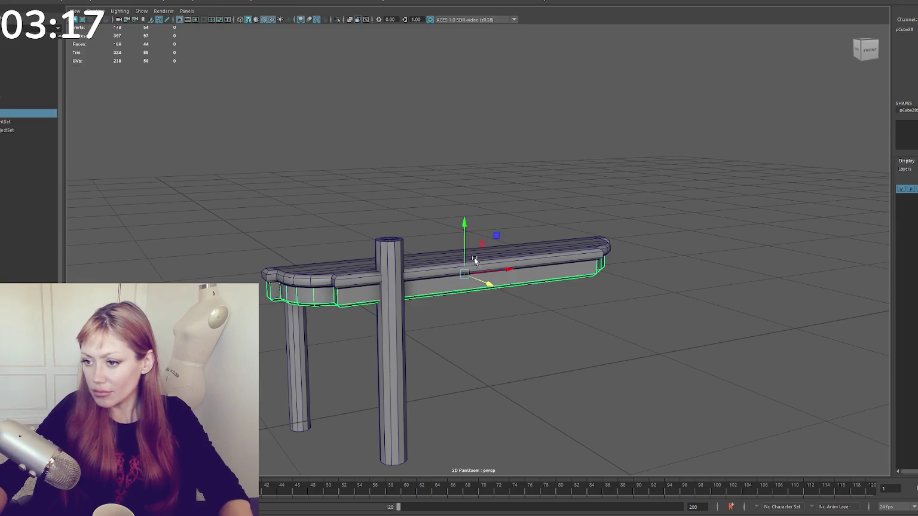
# - Combine the bench top and apron with Mesh > Combine, and turn off wireframe-on-shaded
pyautogui.click(119, 2)
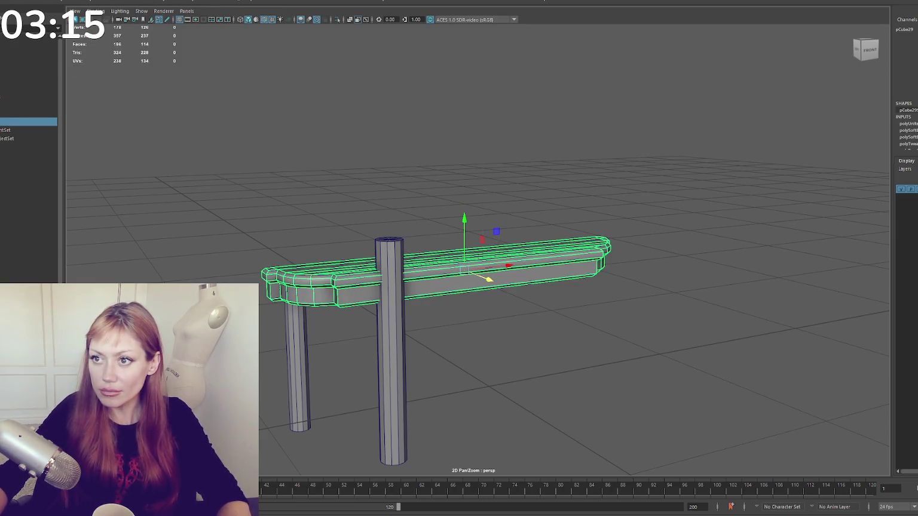
pyautogui.click(297, 147)
pyautogui.moveTo(297, 148)
pyautogui.keyDown('alt'); pyautogui.mouseDown()
pyautogui.moveTo(298, 168)
pyautogui.moveTo(361, 250)
pyautogui.moveTo(445, 259)
pyautogui.moveTo(385, 232)
pyautogui.moveTo(444, 286)
pyautogui.moveTo(397, 286)
pyautogui.moveTo(415, 283)
pyautogui.mouseUp(); pyautogui.keyUp('alt')
pyautogui.click(407, 257)
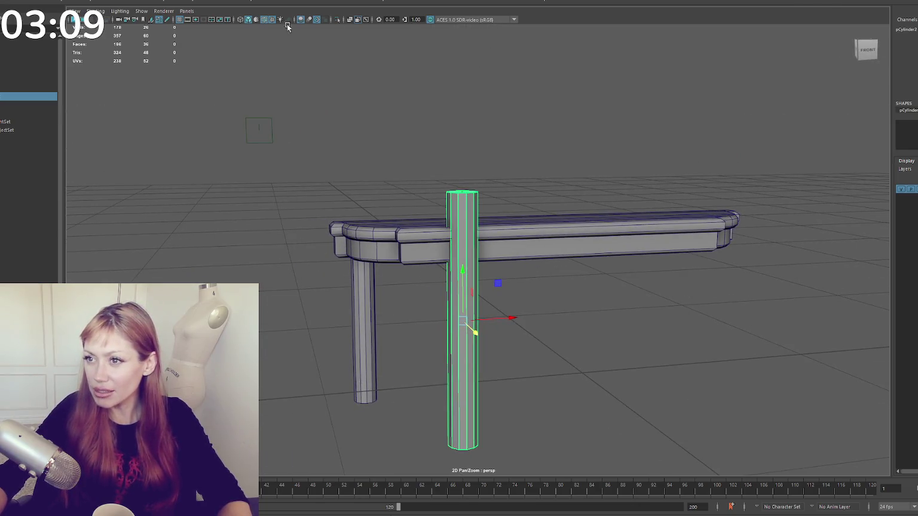
pyautogui.click(264, 19)
pyautogui.click(471, 158)
pyautogui.moveTo(471, 157)
pyautogui.keyDown('alt'); pyautogui.mouseDown()
pyautogui.moveTo(493, 162)
pyautogui.moveTo(459, 160)
pyautogui.moveTo(444, 234)
pyautogui.mouseUp(); pyautogui.keyUp('alt')
pyautogui.click(444, 234)
# - Put the combined bench top into edge selection mode
pyautogui.rightClick(412, 161)
pyautogui.click(411, 119)
pyautogui.scroll(3, 359, 241)
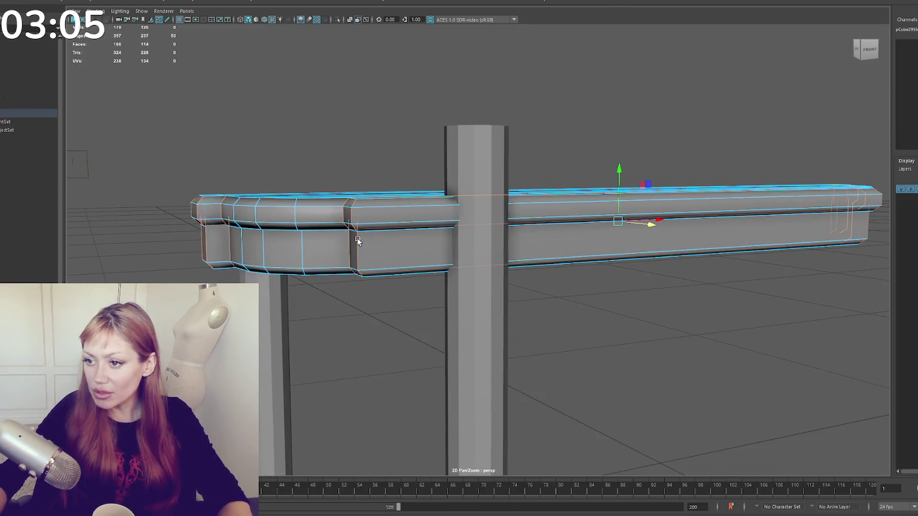
pyautogui.click(358, 241)
pyautogui.keyDown('alt'); pyautogui.moveTo(358, 241); pyautogui.dragTo(417, 250); pyautogui.keyUp('alt')
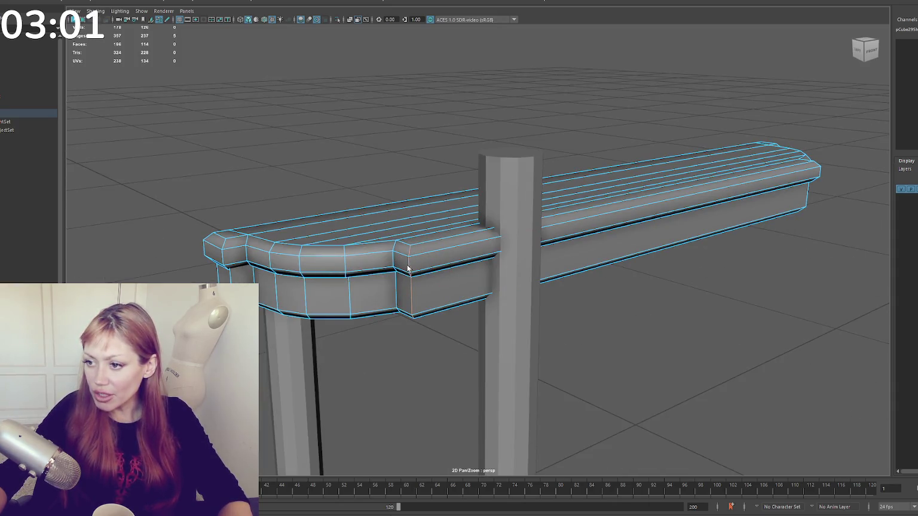
pyautogui.rightClick(241, 263)
pyautogui.click(342, 194)
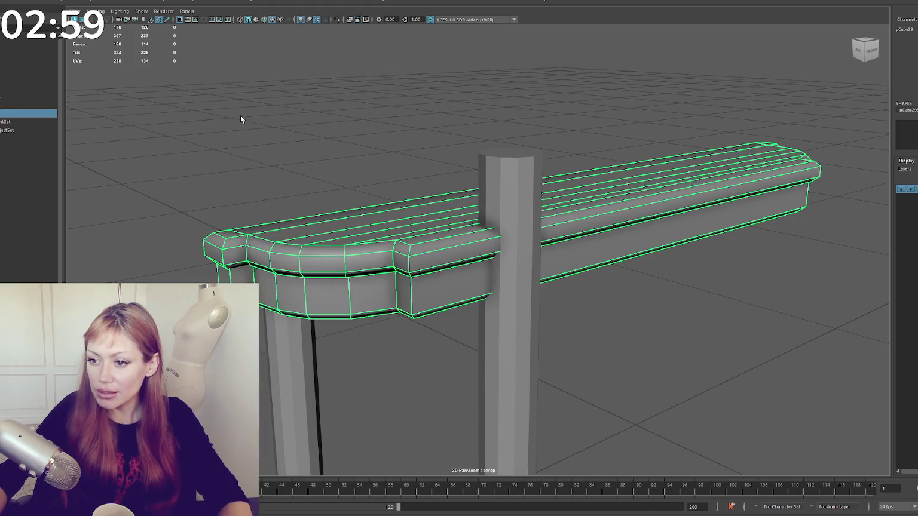
pyautogui.rightClick(240, 240)
pyautogui.click(240, 203)
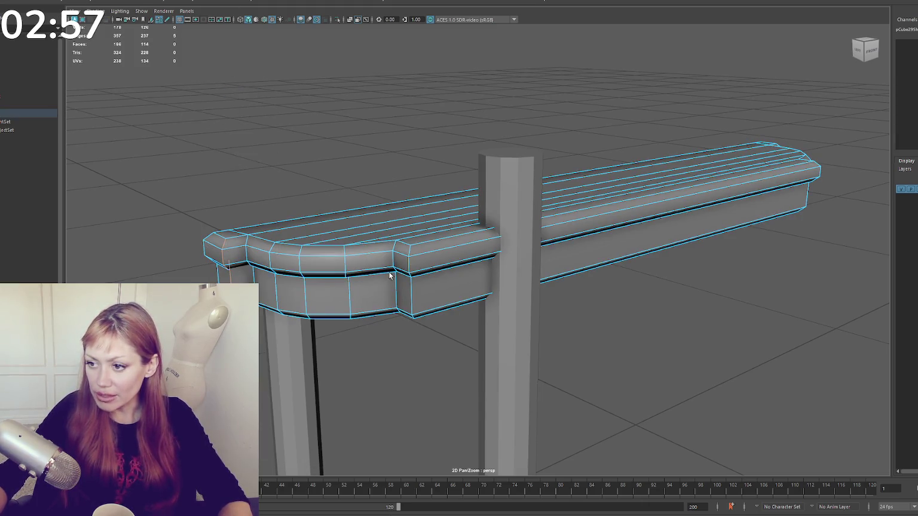
# - Bevel the selected lengthwise bench top edges with a 0.7 fraction
pyautogui.moveTo(403, 289)
pyautogui.mouseDown()
pyautogui.moveTo(447, 268)
pyautogui.moveTo(489, 300)
pyautogui.mouseUp()
pyautogui.moveTo(558, 331)
pyautogui.mouseDown()
pyautogui.moveTo(548, 293)
pyautogui.moveTo(385, 300)
pyautogui.moveTo(458, 237)
pyautogui.mouseUp()
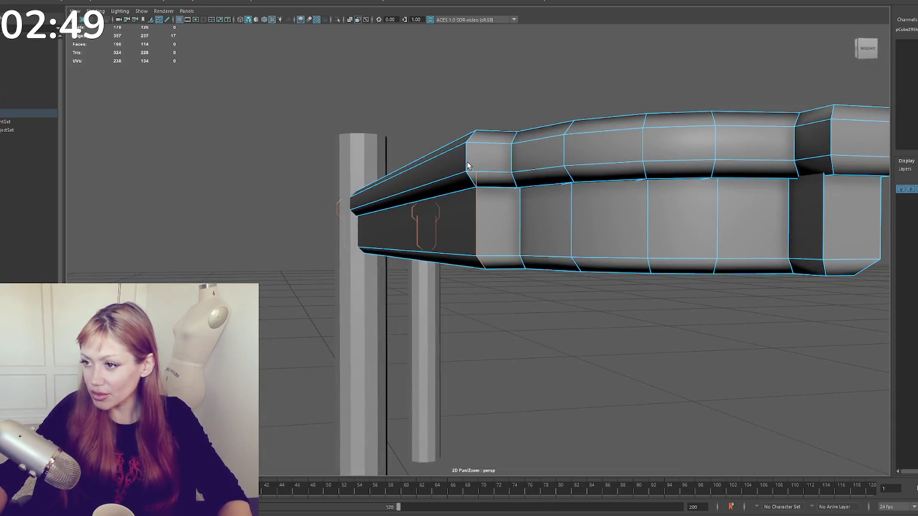
pyautogui.moveTo(467, 162)
pyautogui.mouseDown()
pyautogui.moveTo(403, 158)
pyautogui.moveTo(547, 213)
pyautogui.mouseUp()
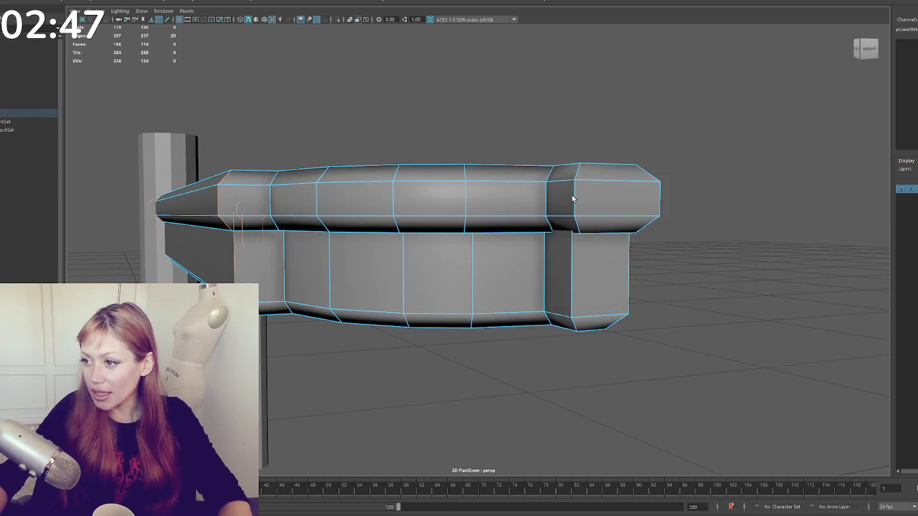
pyautogui.moveTo(571, 243); pyautogui.dragTo(452, 202)
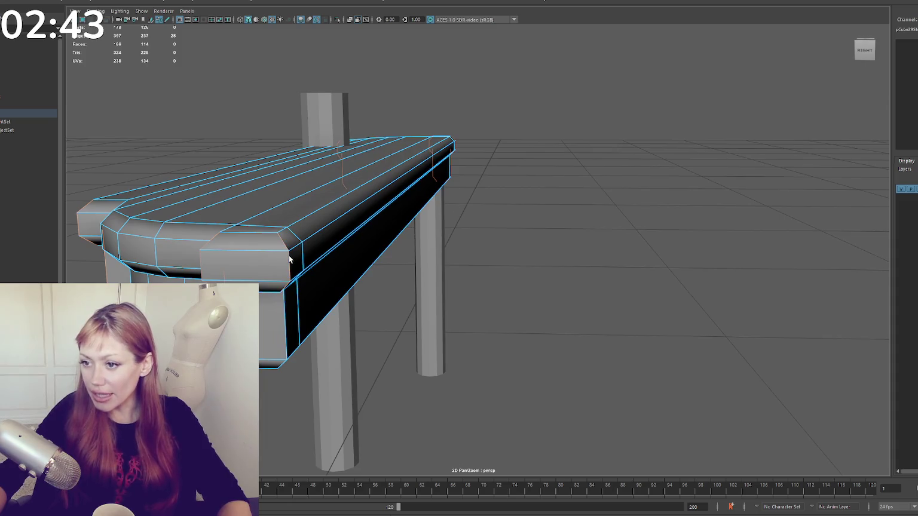
pyautogui.moveTo(283, 310)
pyautogui.mouseDown()
pyautogui.moveTo(471, 271)
pyautogui.moveTo(485, 199)
pyautogui.moveTo(497, 191)
pyautogui.mouseUp()
pyautogui.hotkey('ctrl', 'b')
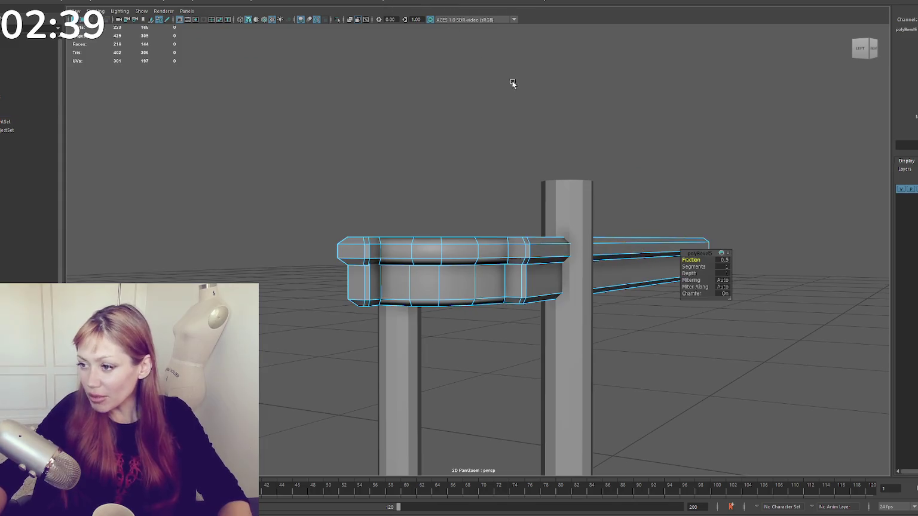
pyautogui.moveTo(690, 256)
pyautogui.mouseDown()
pyautogui.moveTo(621, 180)
pyautogui.moveTo(545, 187)
pyautogui.moveTo(484, 164)
pyautogui.moveTo(453, 166)
pyautogui.moveTo(601, 207)
pyautogui.moveTo(516, 181)
pyautogui.moveTo(604, 173)
pyautogui.mouseUp()
pyautogui.press('F8')
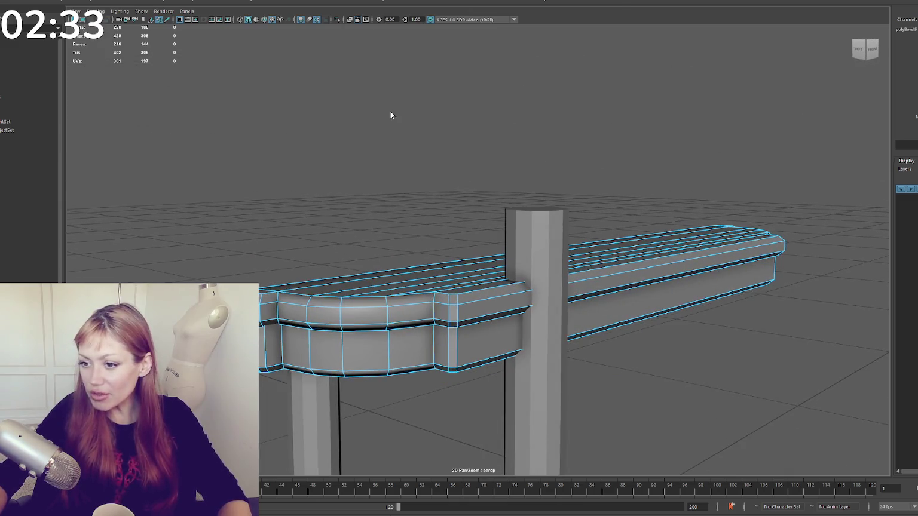
# - Apply Soften Edge to the bench top, select its front edge loops, then return to object mode
pyautogui.keyDown('shift'); pyautogui.rightClick(383, 79); pyautogui.keyUp('shift')
pyautogui.click(460, 91)
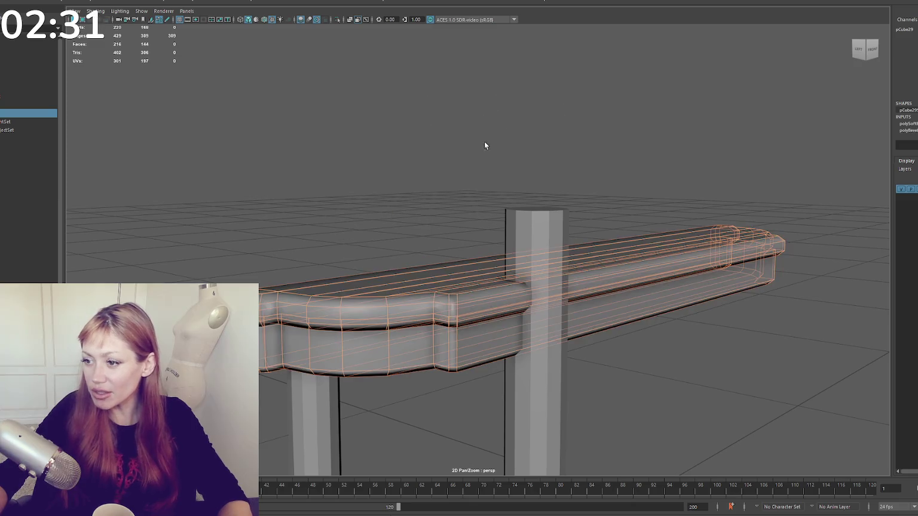
pyautogui.press('F8')
pyautogui.press('F8')
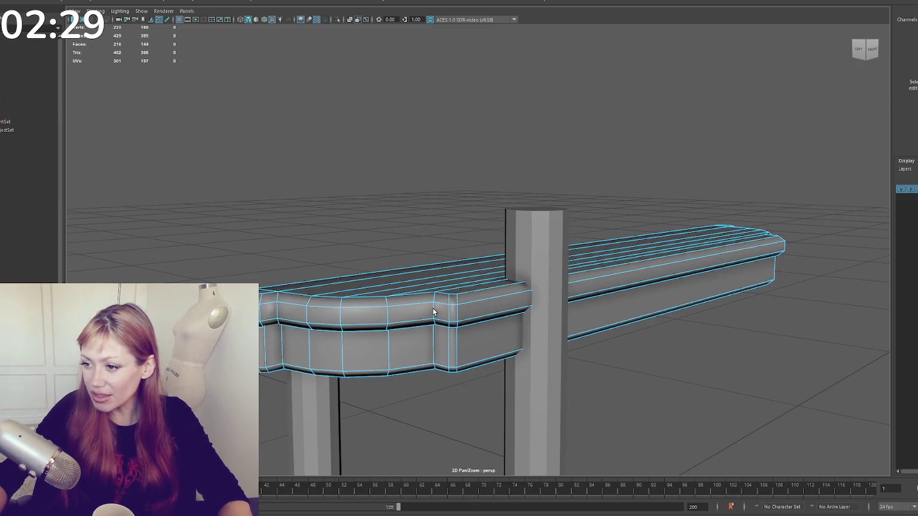
pyautogui.doubleClick(433, 311)
pyautogui.keyDown('shift'); pyautogui.doubleClick(434, 338); pyautogui.keyUp('shift')
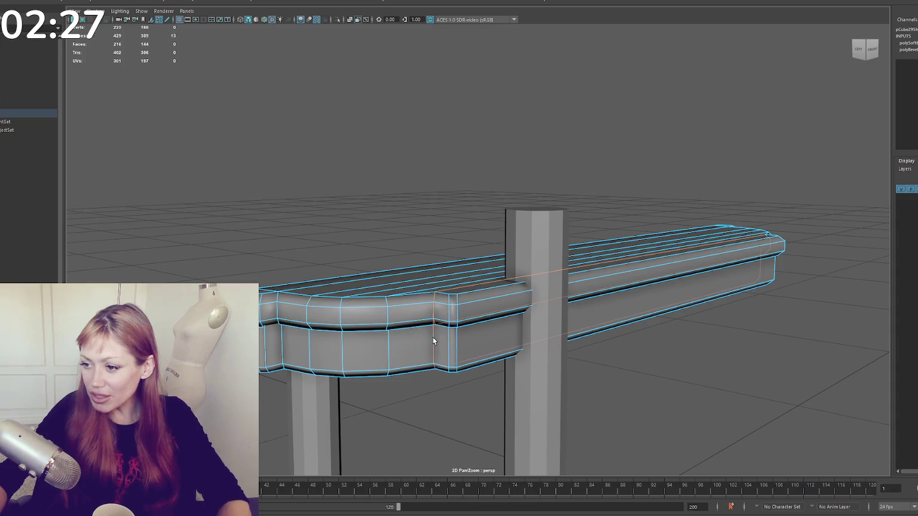
pyautogui.rightClick(353, 179)
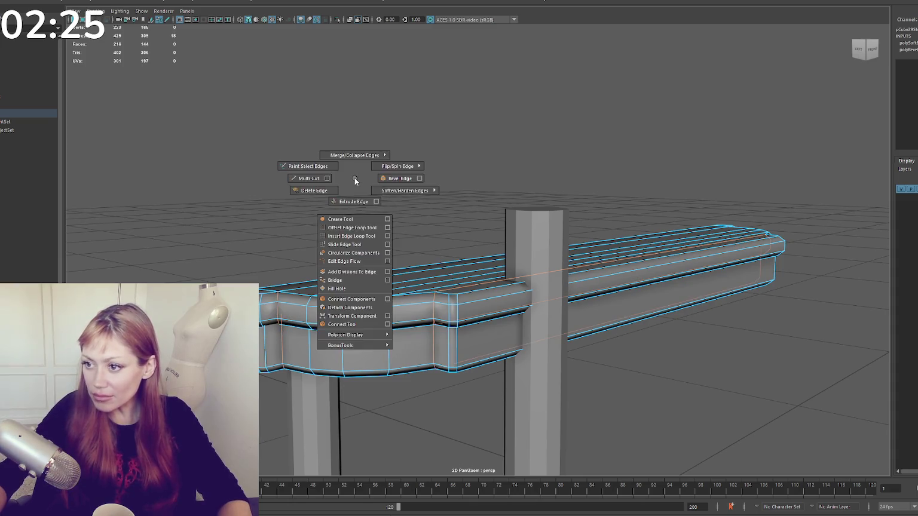
pyautogui.rightClick(427, 201)
pyautogui.rightClick(437, 197)
pyautogui.scroll(-5, 491, 139)
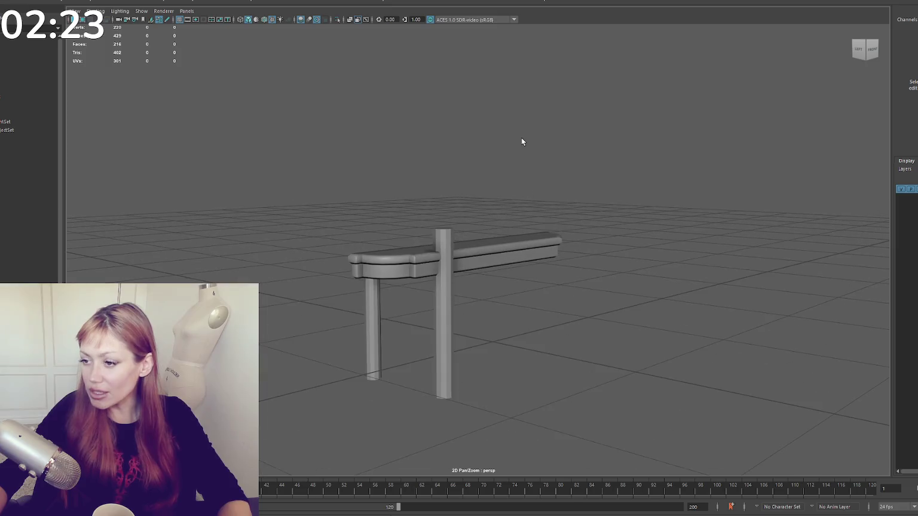
# - Delete the front leg and insert edge loops near the remaining leg's bottom and top
pyautogui.click(444, 235)
pyautogui.press('Delete')
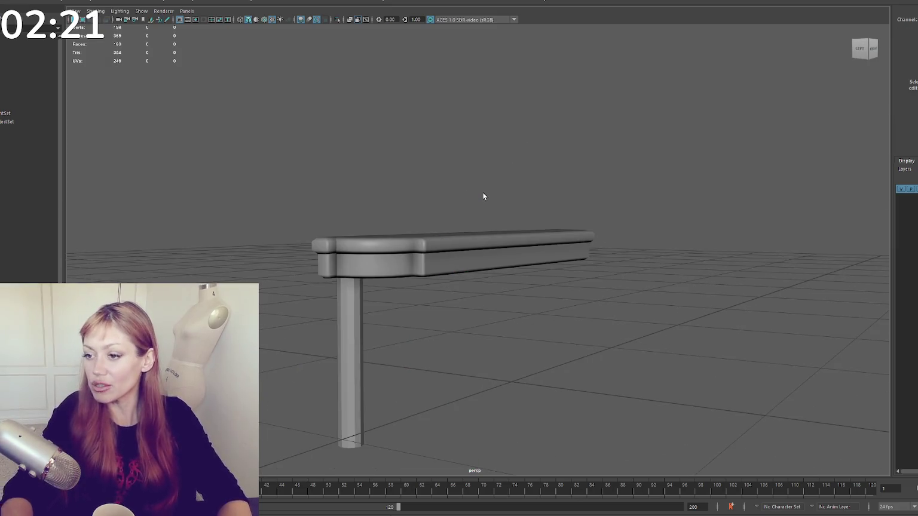
pyautogui.click(362, 336)
pyautogui.moveTo(367, 337)
pyautogui.mouseDown()
pyautogui.moveTo(439, 245)
pyautogui.moveTo(489, 289)
pyautogui.moveTo(512, 62)
pyautogui.mouseUp()
pyautogui.keyDown('shift'); pyautogui.rightClick(481, 186); pyautogui.keyUp('shift')
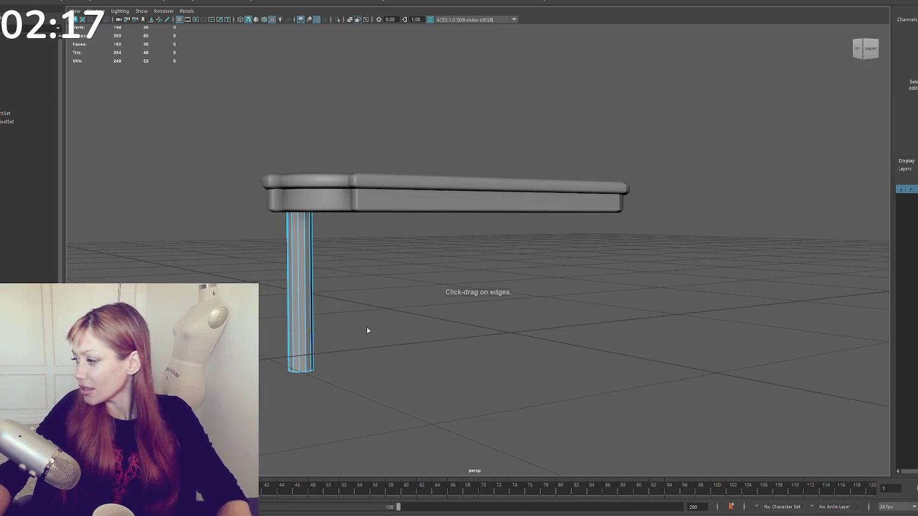
pyautogui.moveTo(309, 365); pyautogui.dragTo(310, 351)
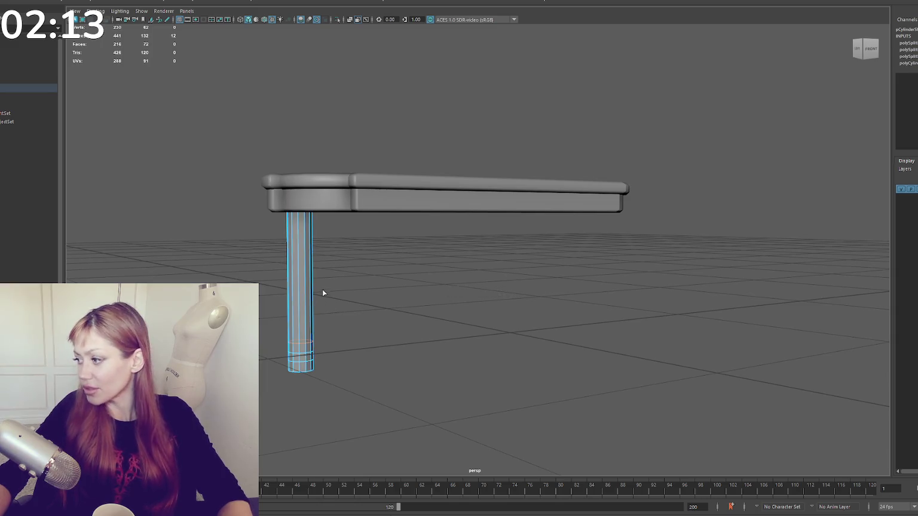
pyautogui.moveTo(306, 229); pyautogui.dragTo(306, 222)
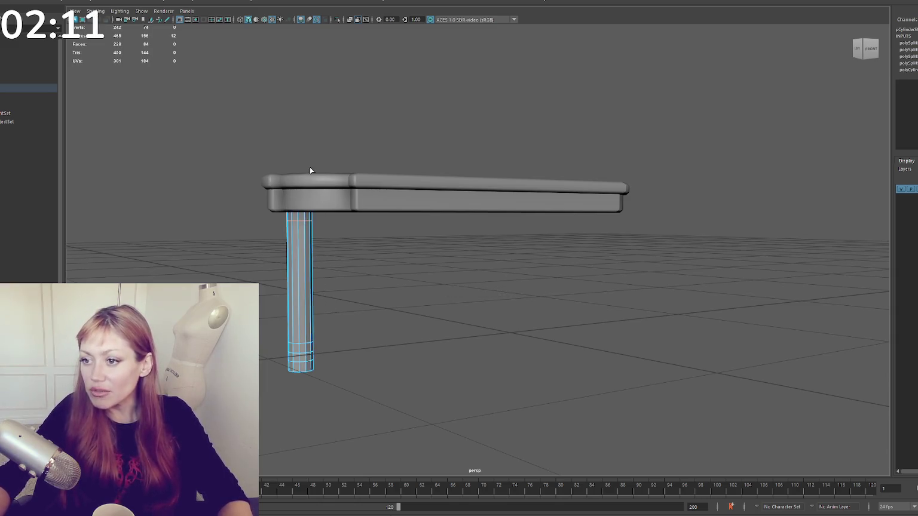
# - Delete the leg's top faces and lower the leg, then undo both changes
pyautogui.rightClick(348, 116)
pyautogui.rightClick(323, 88)
pyautogui.moveTo(391, 122)
pyautogui.mouseDown()
pyautogui.moveTo(231, 205)
pyautogui.moveTo(233, 214)
pyautogui.mouseUp()
pyautogui.press('Delete')
pyautogui.click(309, 226)
pyautogui.moveTo(301, 222)
pyautogui.mouseDown()
pyautogui.moveTo(301, 246)
pyautogui.moveTo(386, 225)
pyautogui.mouseUp()
pyautogui.scroll(3, 386, 224)
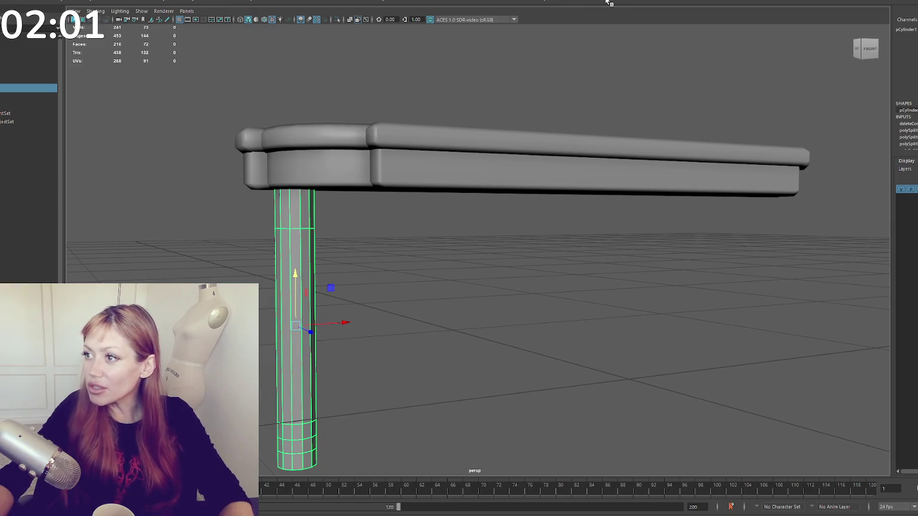
pyautogui.hotkey('ctrl', 'z')
pyautogui.hotkey('ctrl', 'z')
pyautogui.hotkey('ctrl', 'z')
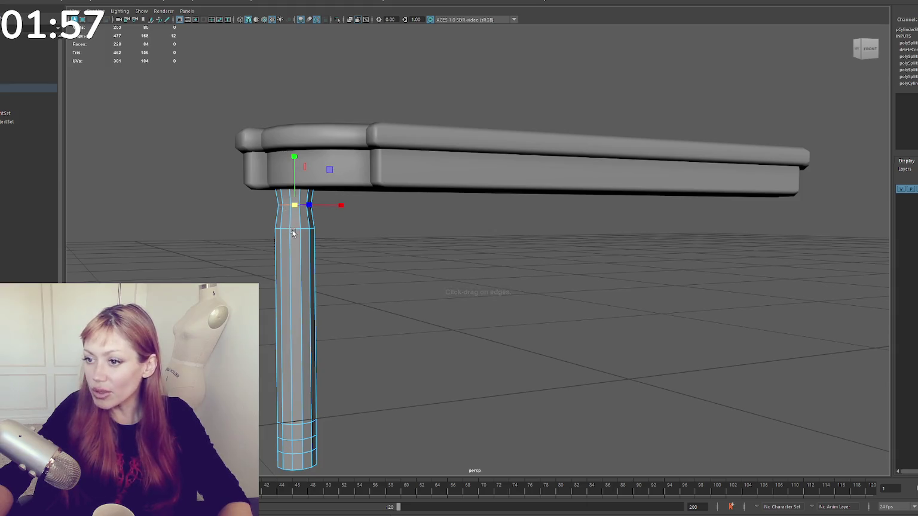
# - Widen the leg at its upper edge loop and scale the bottom vertex rows into a ball foot
pyautogui.moveTo(296, 232)
pyautogui.mouseDown()
pyautogui.moveTo(304, 231)
pyautogui.moveTo(311, 187)
pyautogui.mouseUp()
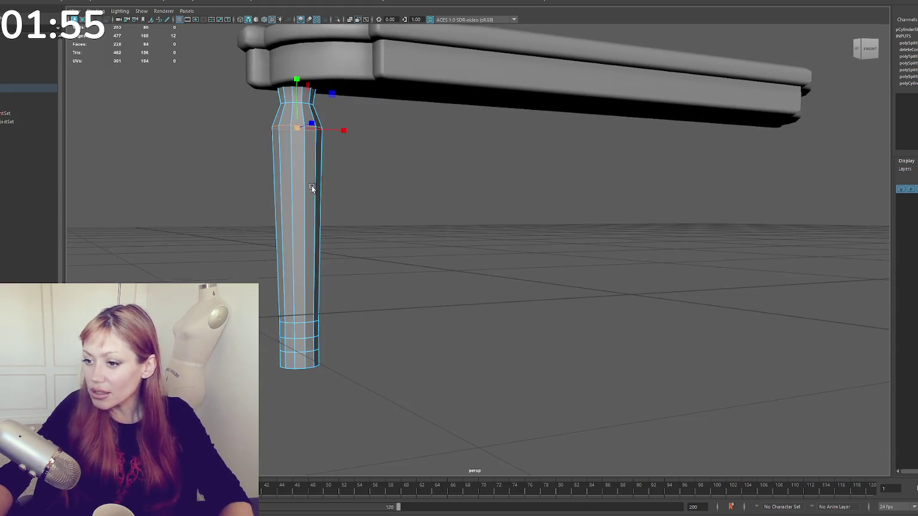
pyautogui.click(294, 324)
pyautogui.click(298, 337)
pyautogui.press('4')
pyautogui.moveTo(341, 347)
pyautogui.keyDown('alt'); pyautogui.mouseDown()
pyautogui.moveTo(348, 317)
pyautogui.moveTo(284, 339)
pyautogui.mouseUp(); pyautogui.keyUp('alt')
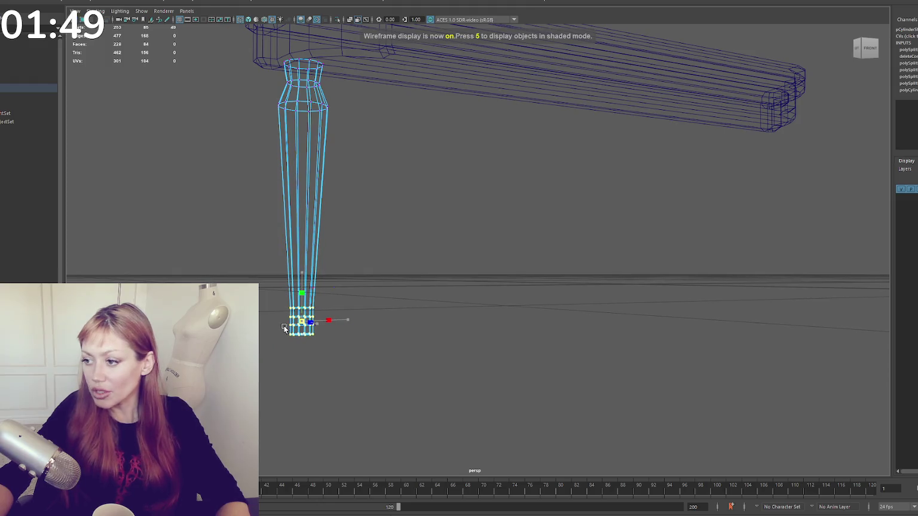
pyautogui.press('q')
pyautogui.moveTo(335, 312); pyautogui.dragTo(278, 332)
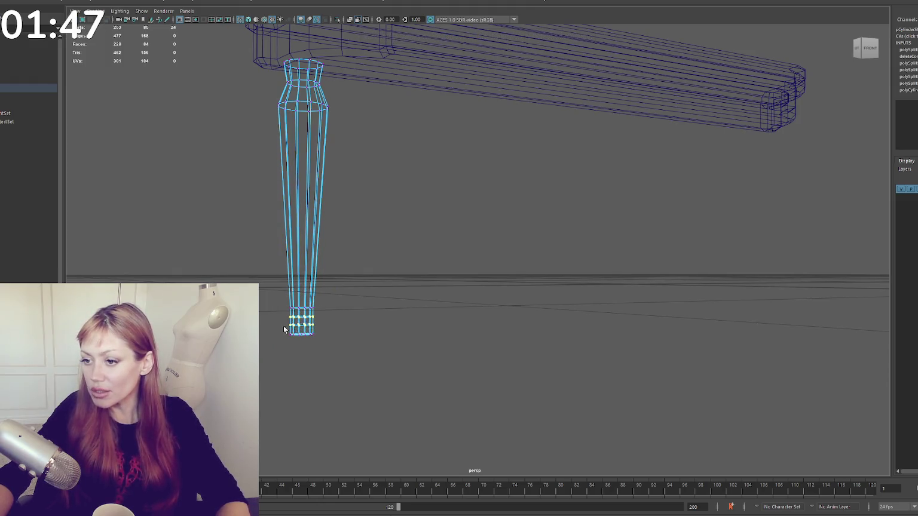
pyautogui.moveTo(326, 302)
pyautogui.mouseDown()
pyautogui.moveTo(281, 323)
pyautogui.moveTo(310, 315)
pyautogui.moveTo(344, 267)
pyautogui.mouseUp()
pyautogui.press('r')
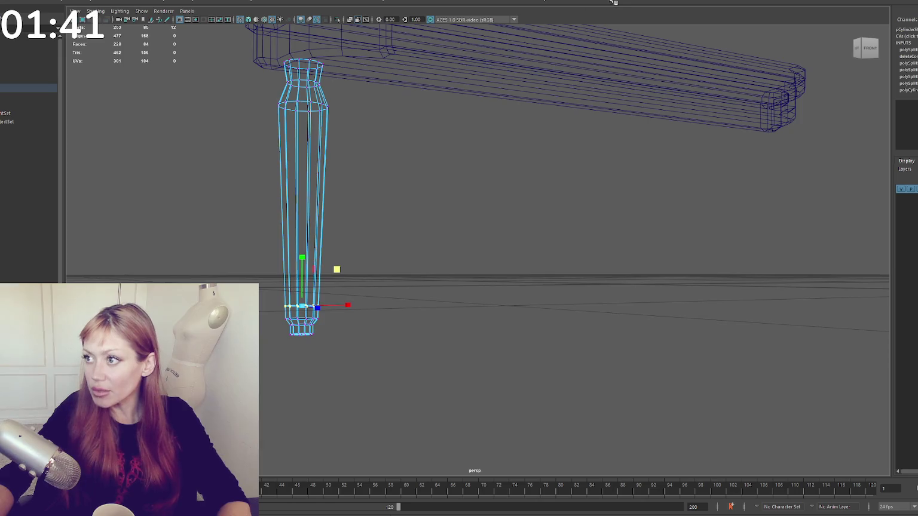
# - Insert another edge loop near the foot and review the leg in shaded display
pyautogui.click(617, 2)
pyautogui.keyDown('ctrl'); pyautogui.click(302, 293); pyautogui.keyUp('ctrl')
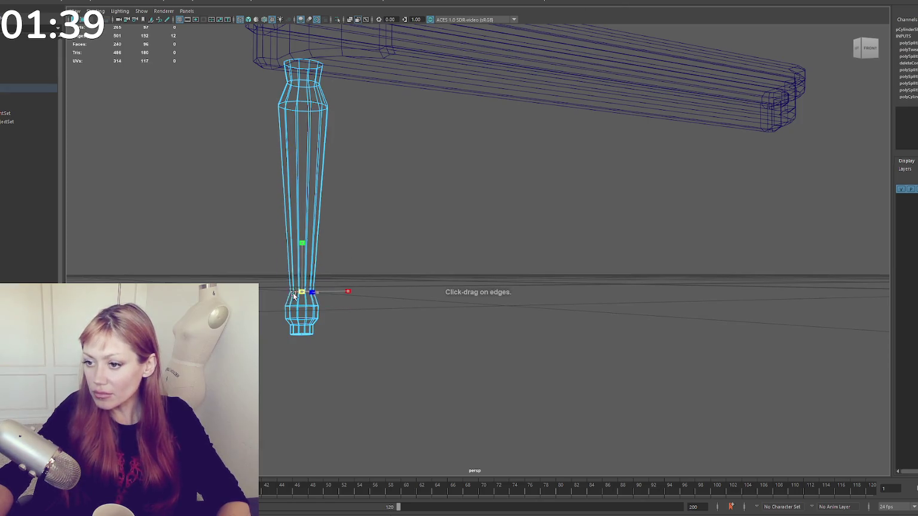
pyautogui.moveTo(303, 293)
pyautogui.mouseDown()
pyautogui.moveTo(360, 223)
pyautogui.moveTo(317, 247)
pyautogui.mouseUp()
pyautogui.click(389, 205)
pyautogui.press('6')
pyautogui.click(298, 248)
pyautogui.rightClick(412, 198)
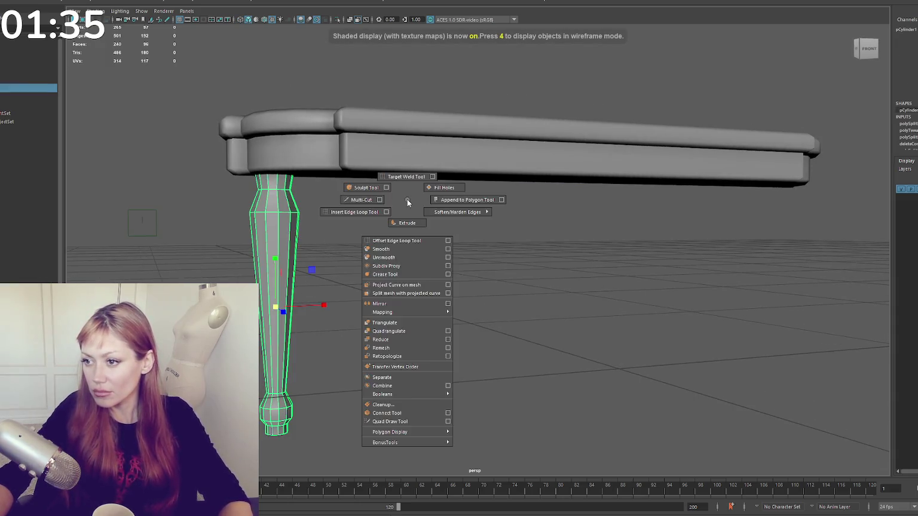
pyautogui.click(487, 228)
pyautogui.moveTo(487, 228); pyautogui.dragTo(452, 251)
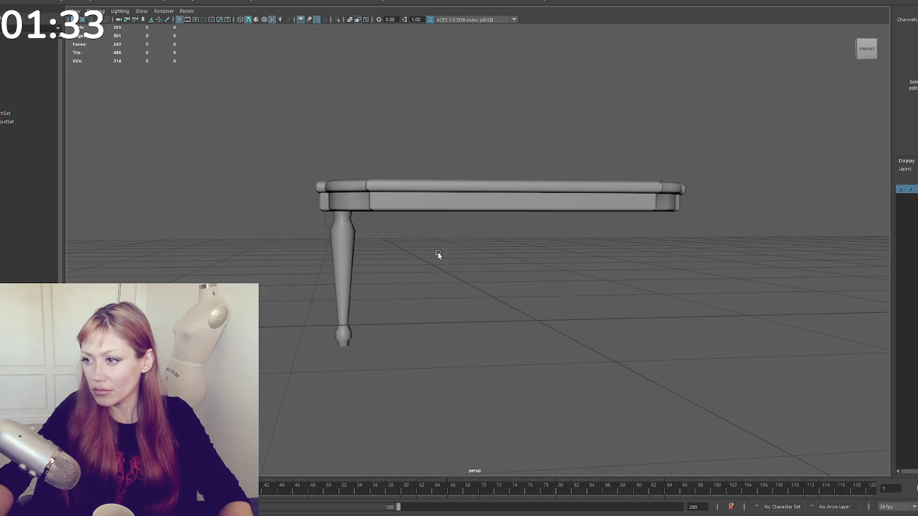
pyautogui.click(351, 260)
# - Select the tabletop's end vertices above the leg in wireframe, then view the bench shaded from wider
pyautogui.moveTo(381, 281)
pyautogui.mouseDown()
pyautogui.moveTo(515, 295)
pyautogui.moveTo(502, 287)
pyautogui.moveTo(515, 283)
pyautogui.moveTo(559, 305)
pyautogui.moveTo(539, 281)
pyautogui.mouseUp()
pyautogui.click(540, 281)
pyautogui.press('4')
pyautogui.moveTo(428, 267)
pyautogui.mouseDown()
pyautogui.moveTo(434, 275)
pyautogui.moveTo(476, 204)
pyautogui.mouseUp()
pyautogui.moveTo(505, 257)
pyautogui.mouseDown()
pyautogui.moveTo(660, 214)
pyautogui.moveTo(648, 219)
pyautogui.mouseUp()
pyautogui.moveTo(476, 319); pyautogui.dragTo(476, 320)
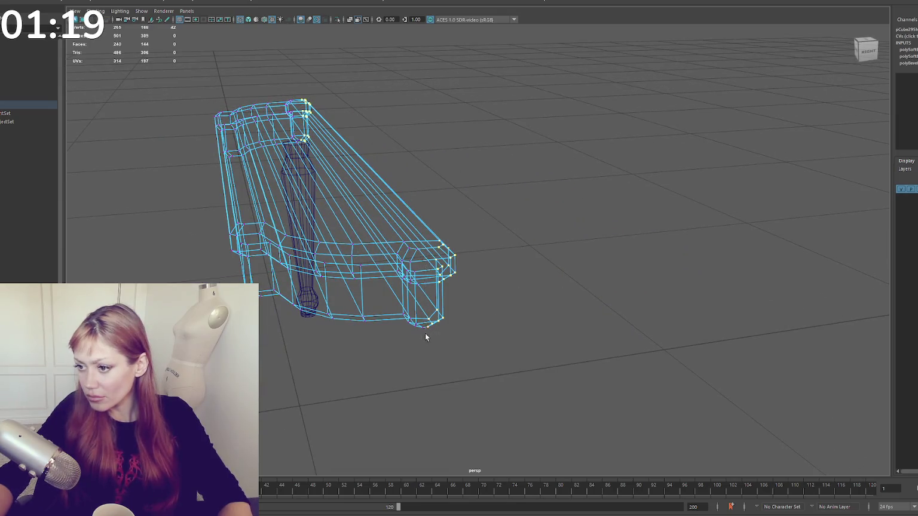
pyautogui.moveTo(312, 176); pyautogui.dragTo(455, 147)
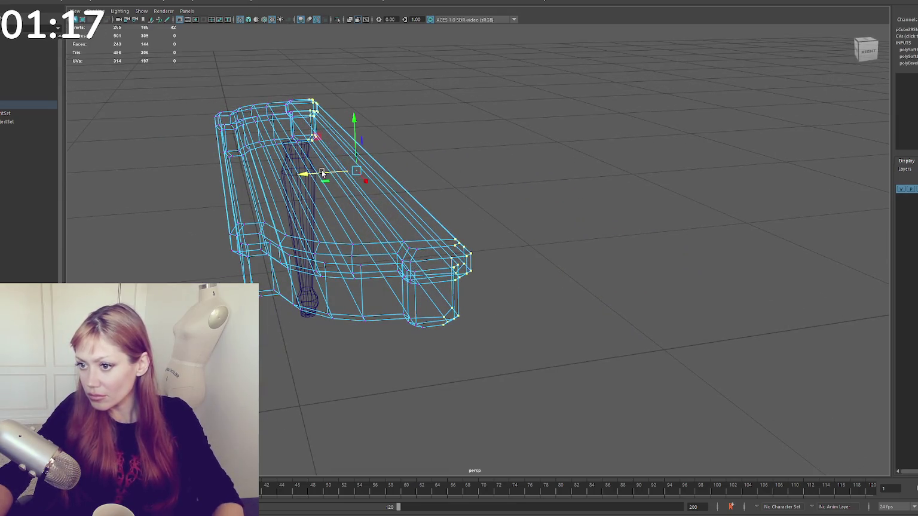
pyautogui.press('5')
pyautogui.rightClick(456, 147)
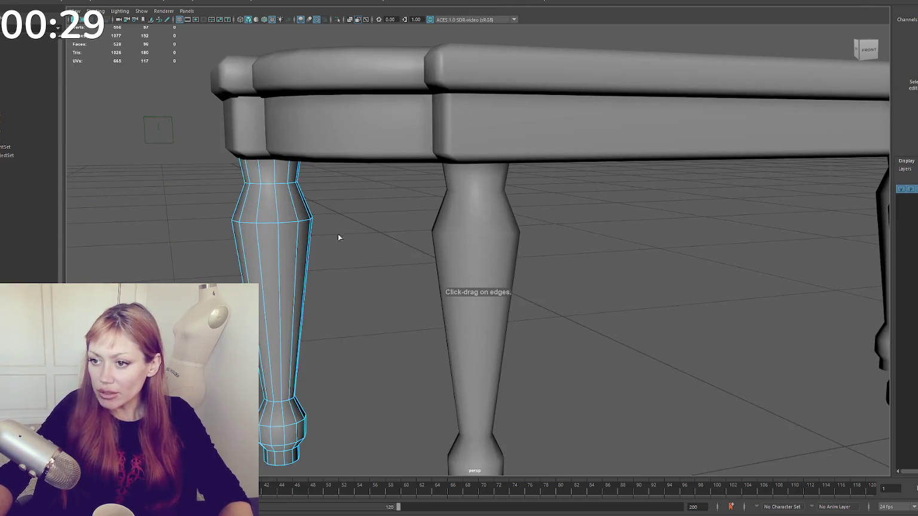
# - Insert an edge loop near the leg's top, bevel it with 2 segments, and move loops to form a bulge
pyautogui.keyDown('ctrl'); pyautogui.click(278, 261); pyautogui.keyUp('ctrl')
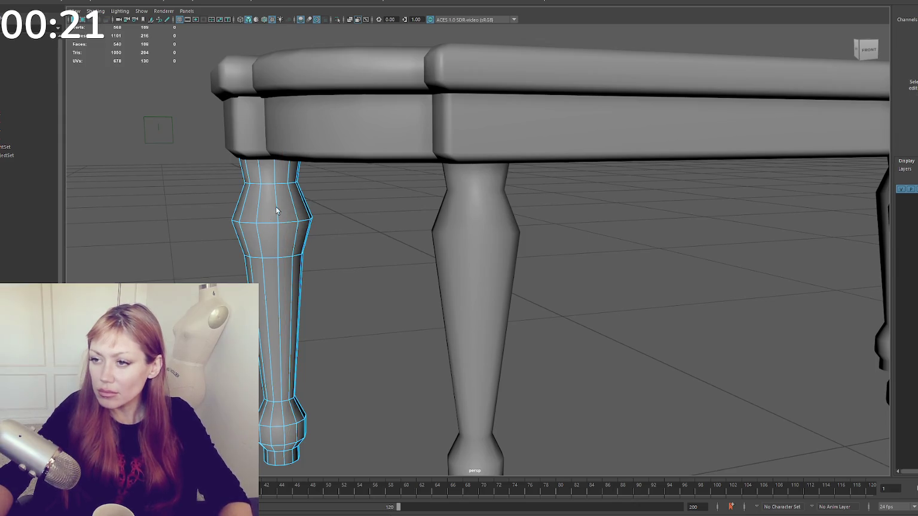
pyautogui.moveTo(271, 200); pyautogui.dragTo(273, 199)
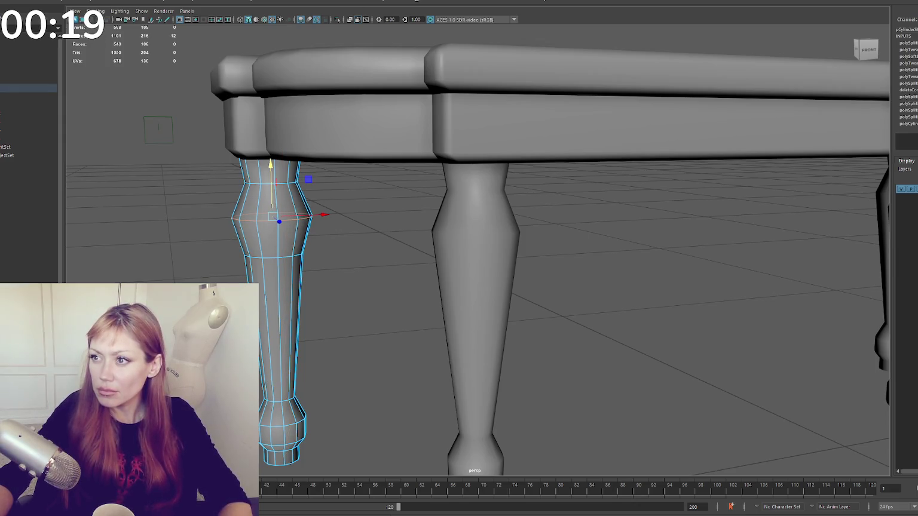
pyautogui.hotkey('ctrl', 'b')
pyautogui.moveTo(694, 267); pyautogui.dragTo(700, 267)
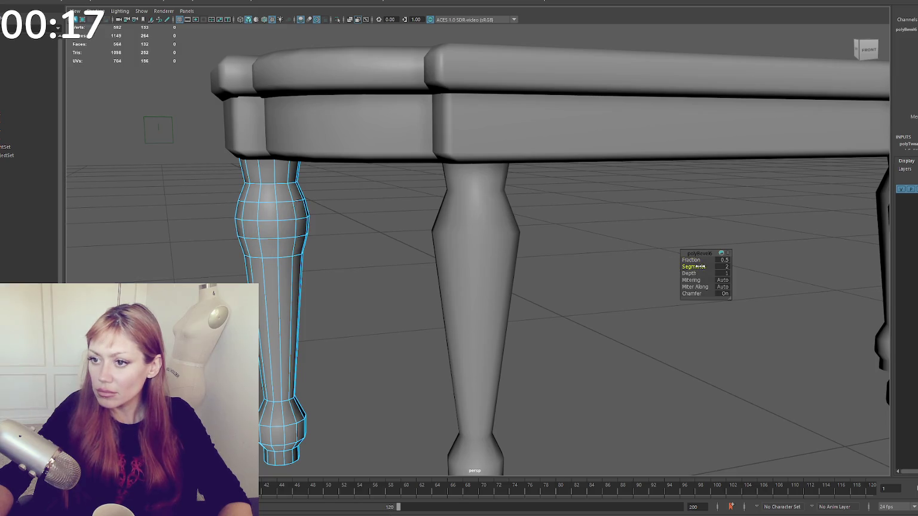
pyautogui.doubleClick(272, 255)
pyautogui.doubleClick(266, 184)
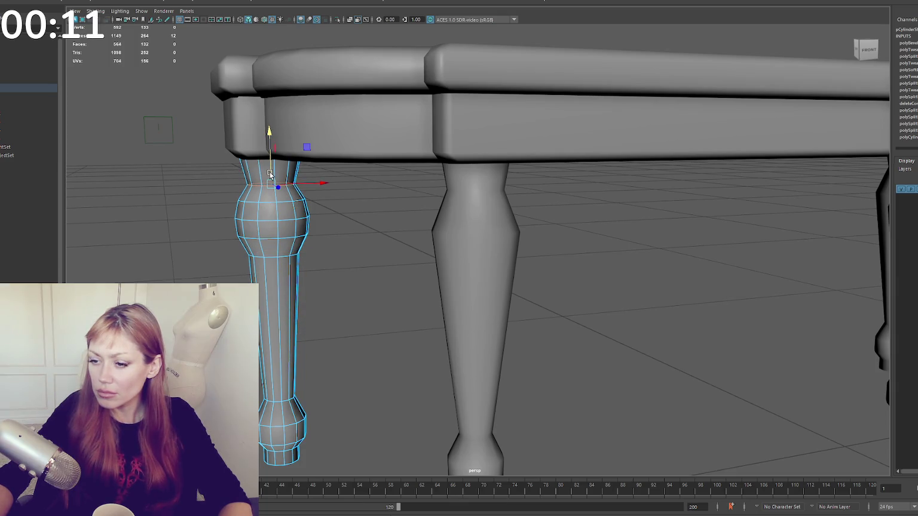
pyautogui.scroll(-2, 271, 174)
pyautogui.doubleClick(307, 379)
pyautogui.moveTo(311, 341); pyautogui.dragTo(310, 347)
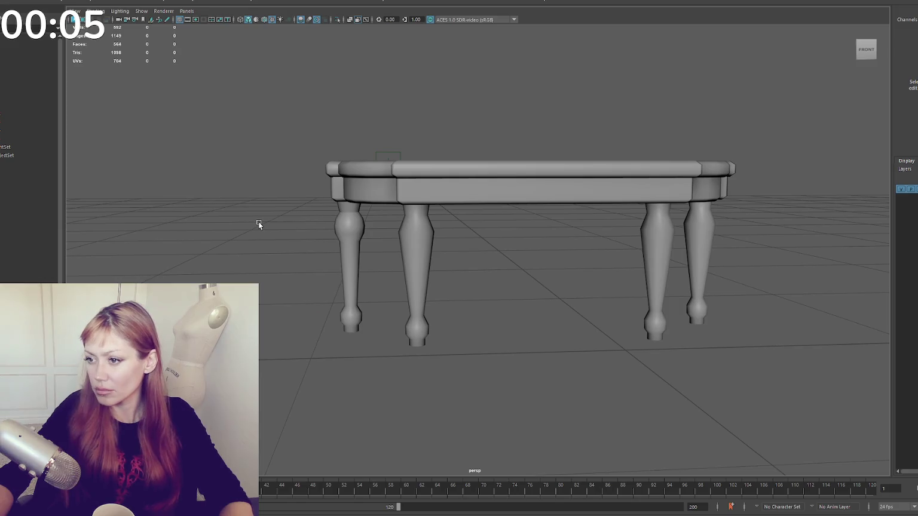
# - Apply Soften Edge to the front-left leg and switch it to edge mode
pyautogui.click(349, 280)
pyautogui.keyDown('shift'); pyautogui.rightClick(298, 244); pyautogui.keyUp('shift')
pyautogui.click(302, 190)
pyautogui.click(261, 213)
pyautogui.click(342, 235)
pyautogui.rightClick(293, 232)
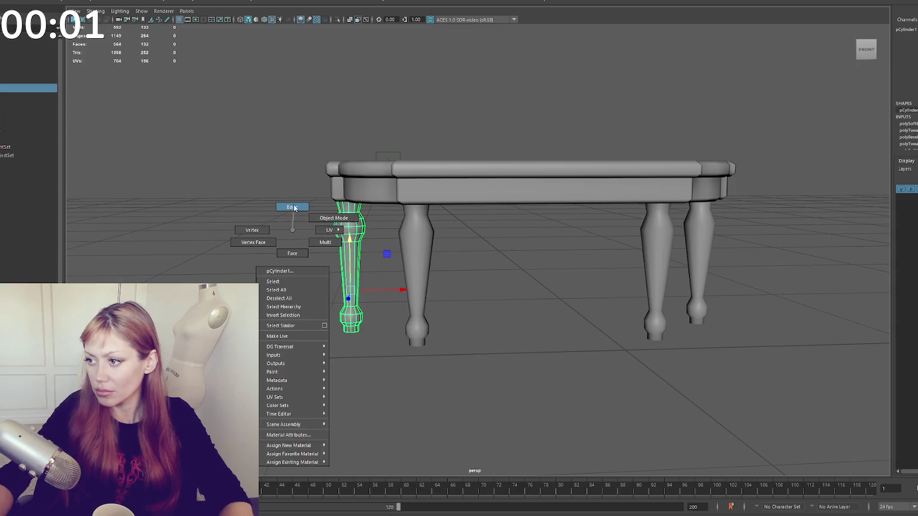
pyautogui.click(297, 205)
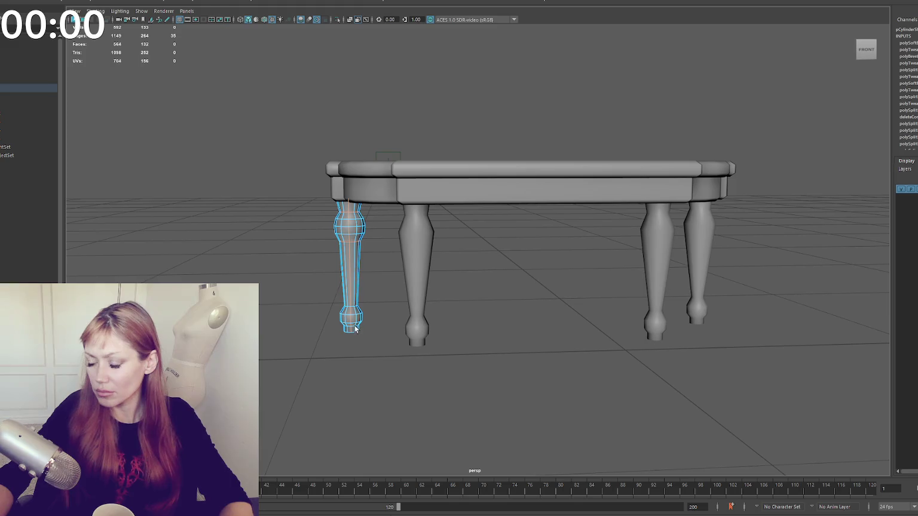
pyautogui.scroll(5, 353, 323)
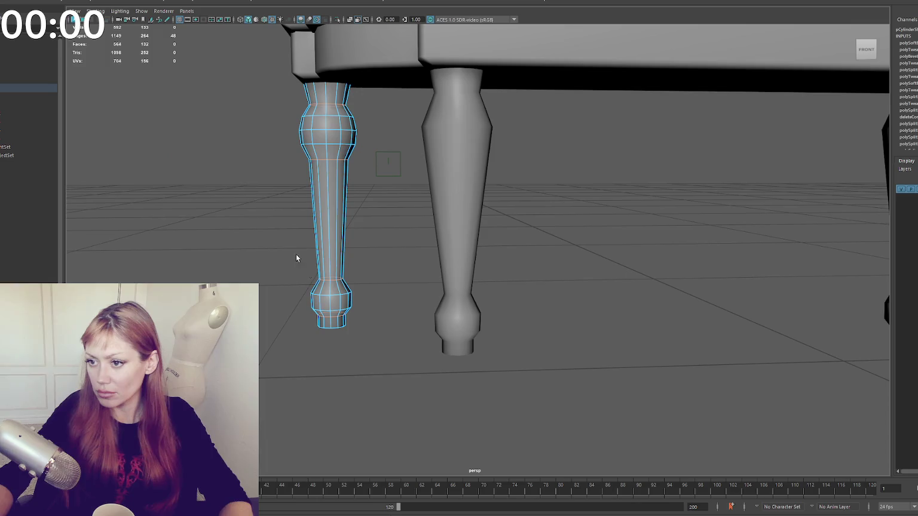
# - Select the foot vertices and edge ring in wireframe, then return to textured shaded display
pyautogui.rightClick(307, 154)
pyautogui.click(281, 173)
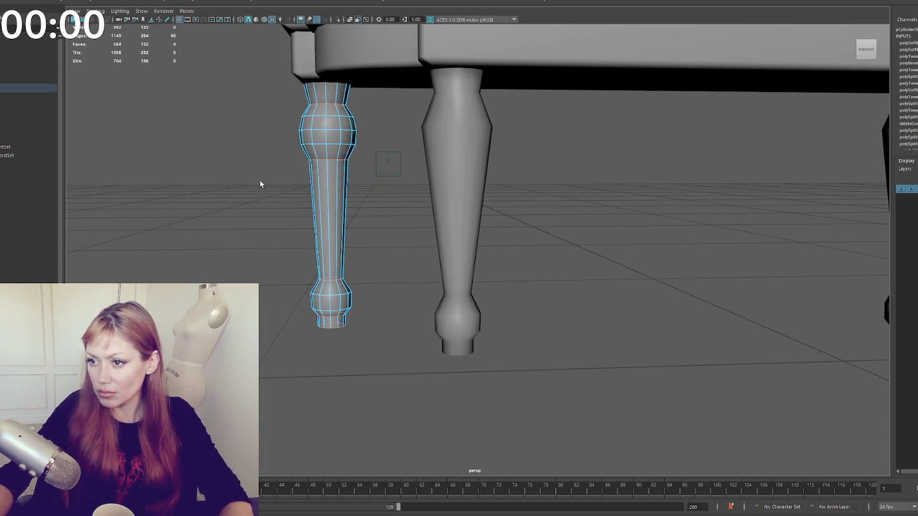
pyautogui.press('4')
pyautogui.moveTo(357, 320)
pyautogui.mouseDown()
pyautogui.moveTo(293, 340)
pyautogui.moveTo(336, 329)
pyautogui.mouseUp()
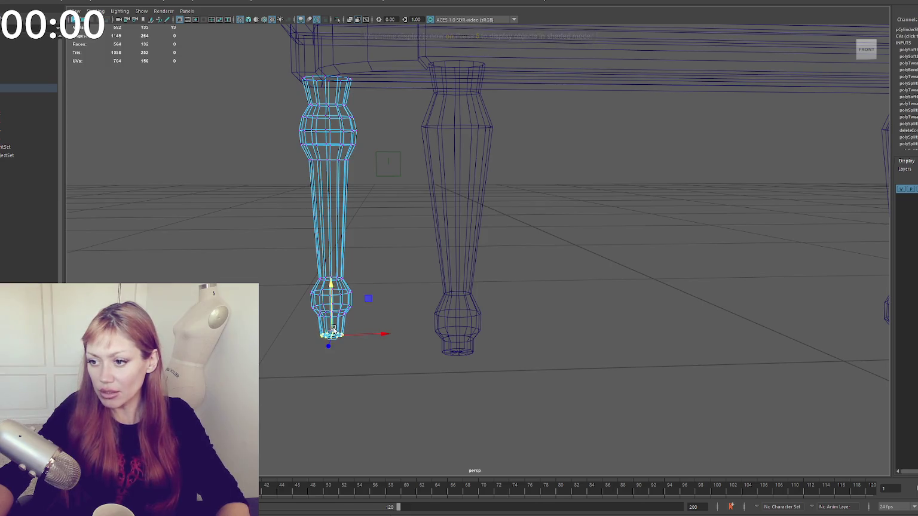
pyautogui.rightClick(336, 329)
pyautogui.click(410, 276)
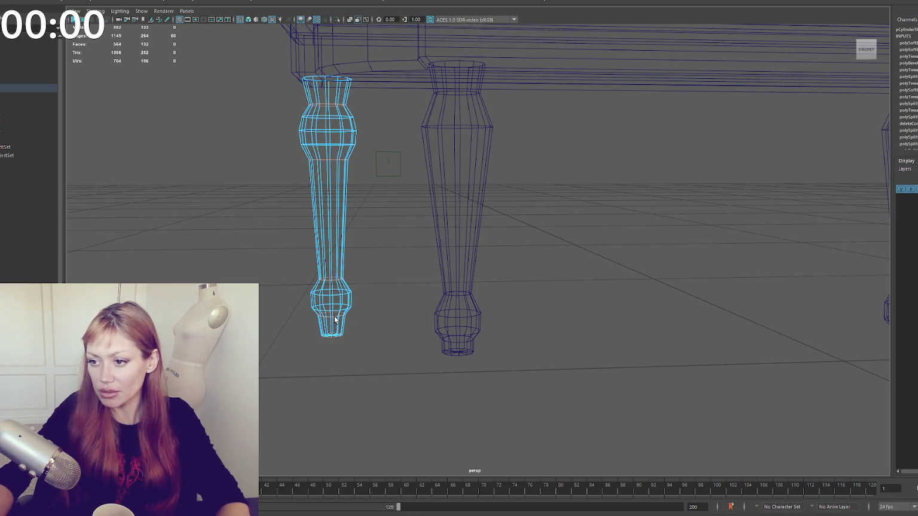
pyautogui.doubleClick(329, 320)
pyautogui.press('w')
pyautogui.press('6')
pyautogui.click(286, 227)
# - Frame the bench, orbit to a lower, closer angle, and select the whole bench
pyautogui.press('f')
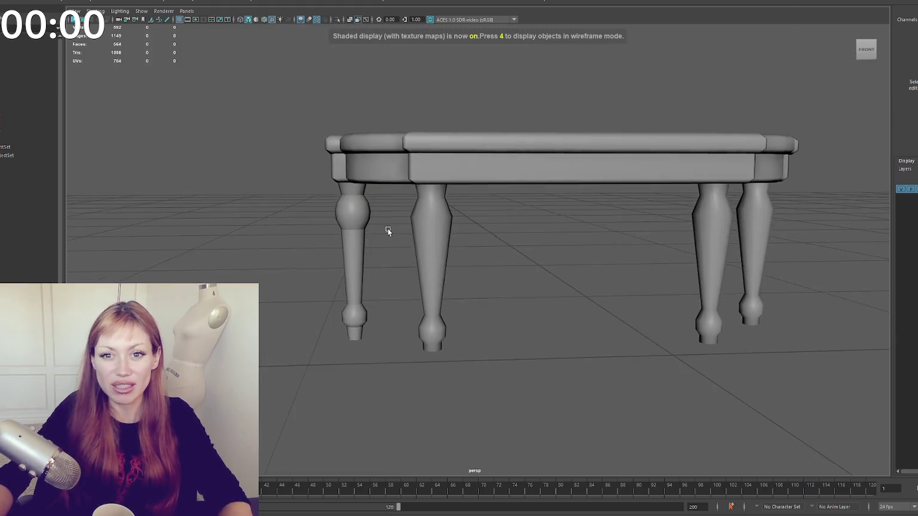
pyautogui.scroll(-4, 390, 227)
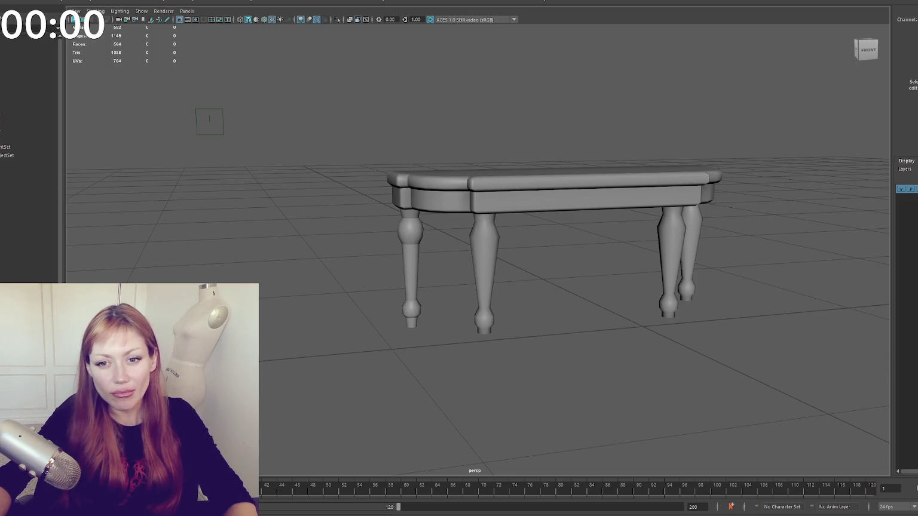
pyautogui.scroll(1, 191, 199)
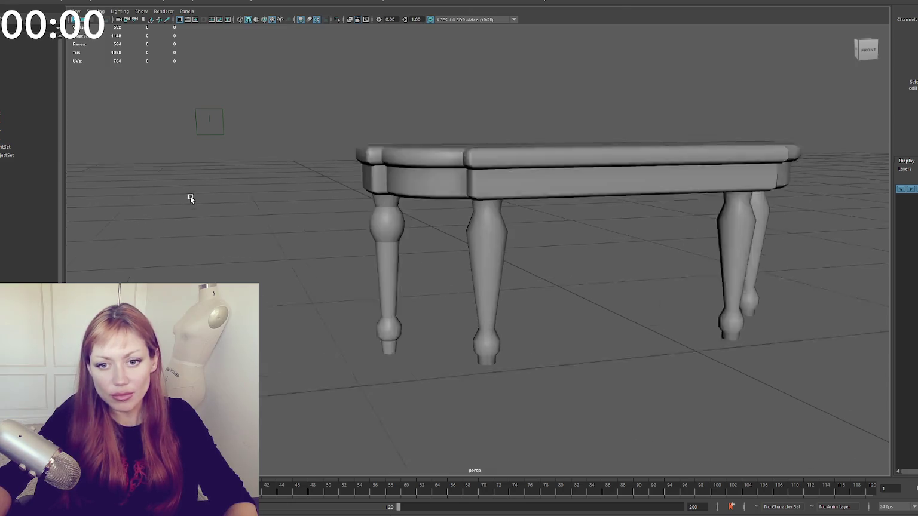
pyautogui.moveTo(184, 190)
pyautogui.mouseDown()
pyautogui.moveTo(319, 112)
pyautogui.moveTo(254, 124)
pyautogui.moveTo(317, 119)
pyautogui.moveTo(267, 121)
pyautogui.moveTo(294, 114)
pyautogui.mouseUp()
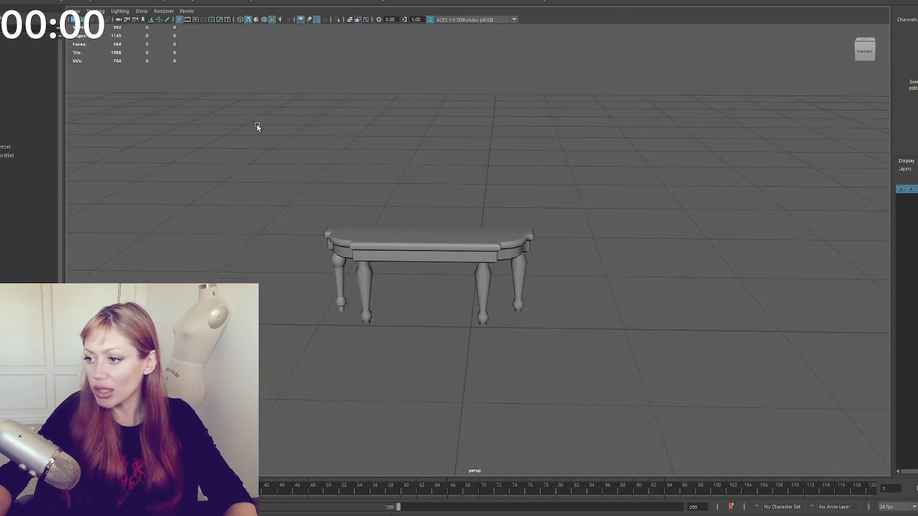
pyautogui.scroll(5, 293, 116)
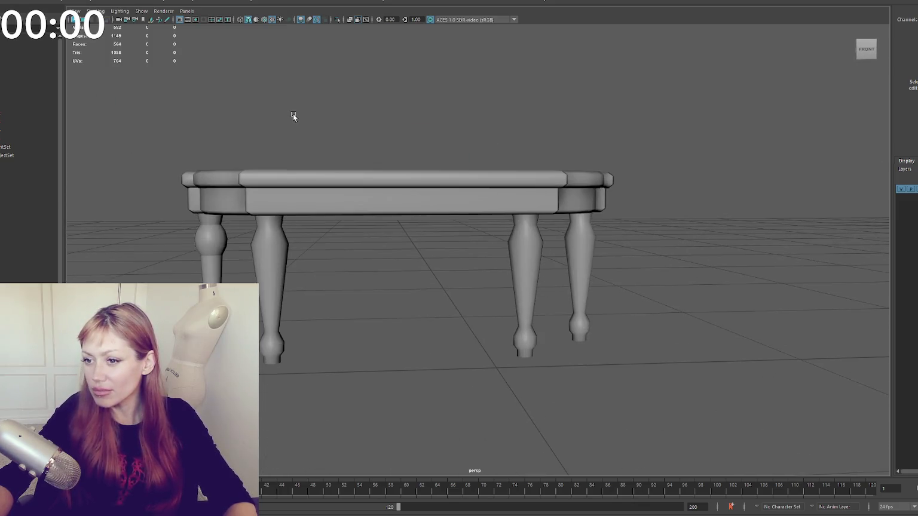
pyautogui.click(210, 245)
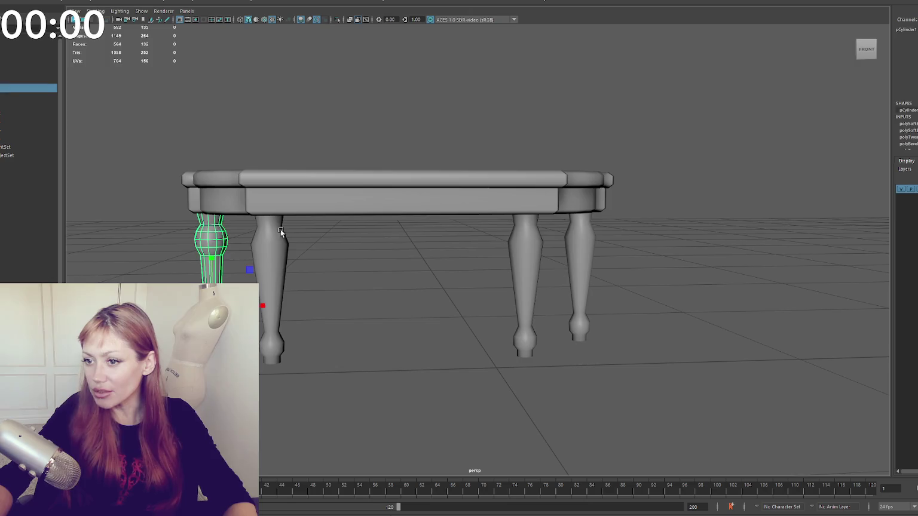
pyautogui.click(570, 174)
pyautogui.scroll(-3, 570, 174)
# - Deselect, orbit to a higher oblique view, and mark a 1036 × 656 capture region around the bench
pyautogui.click(488, 176)
pyautogui.moveTo(488, 177)
pyautogui.mouseDown()
pyautogui.moveTo(523, 170)
pyautogui.moveTo(516, 131)
pyautogui.moveTo(499, 138)
pyautogui.mouseUp()
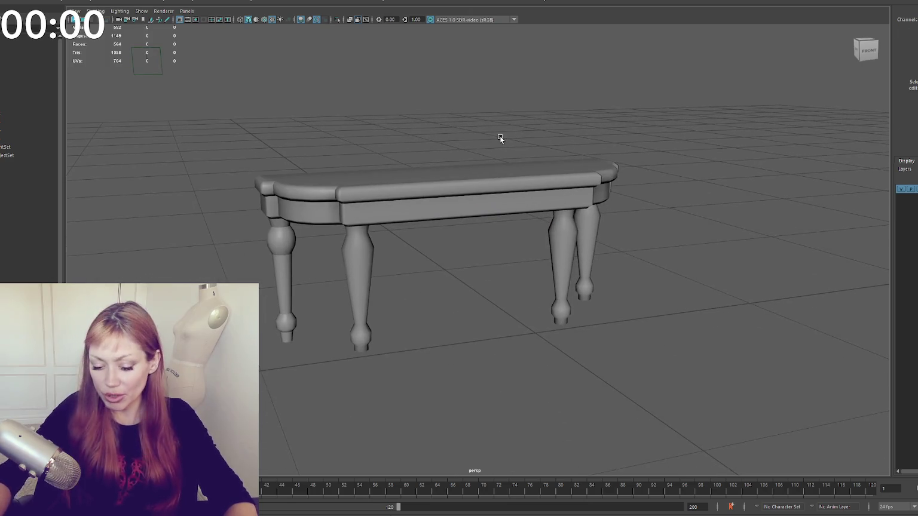
pyautogui.press('Print')
pyautogui.moveTo(230, 109)
pyautogui.mouseDown()
pyautogui.moveTo(554, 324)
pyautogui.moveTo(665, 386)
pyautogui.mouseUp()
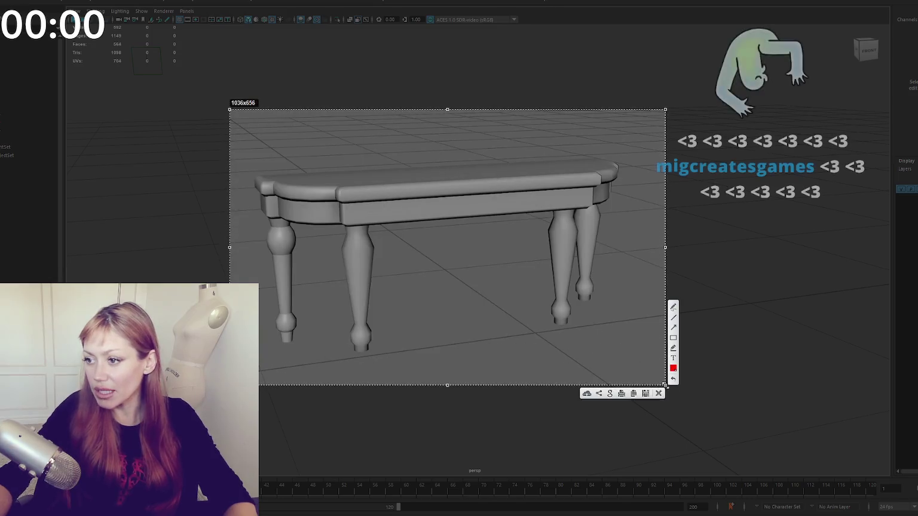
# - Copy the bench screenshot to the clipboard and dolly the viewport back onto the finished bench
pyautogui.click(637, 393)
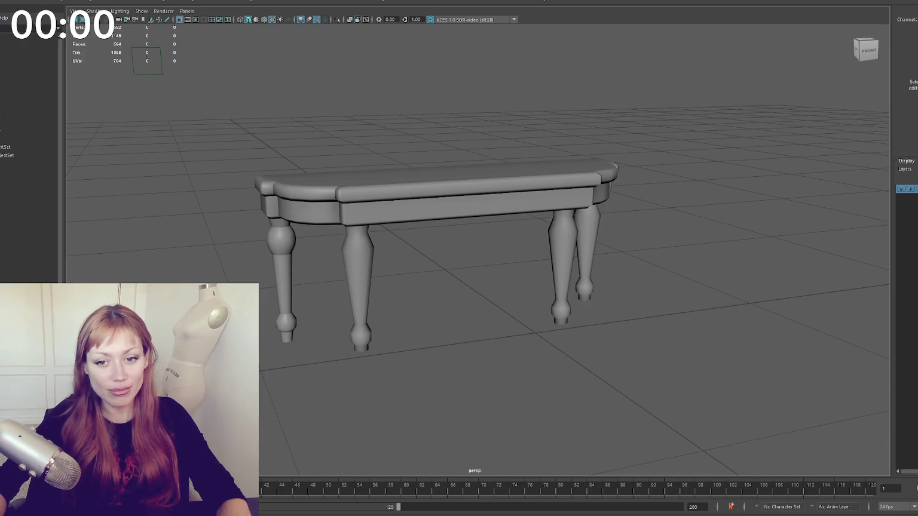
pyautogui.scroll(-2, 220, 253)
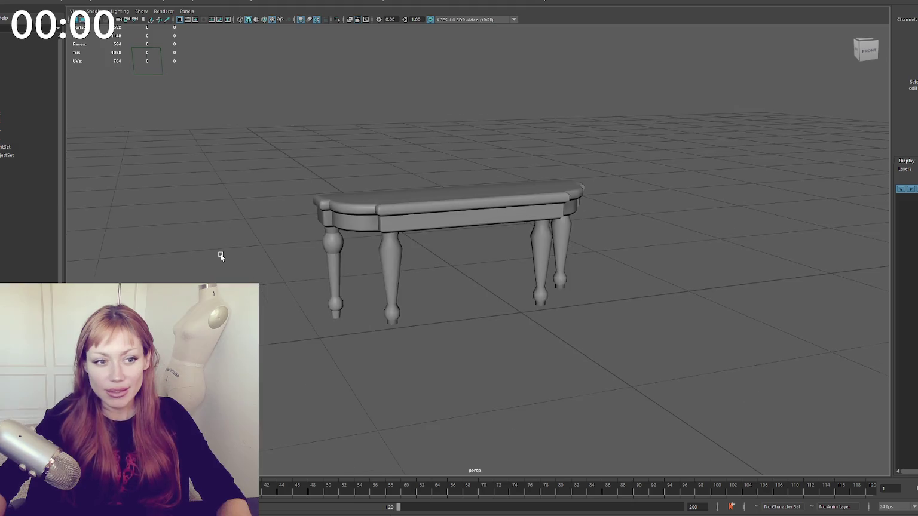
pyautogui.scroll(1, 220, 254)
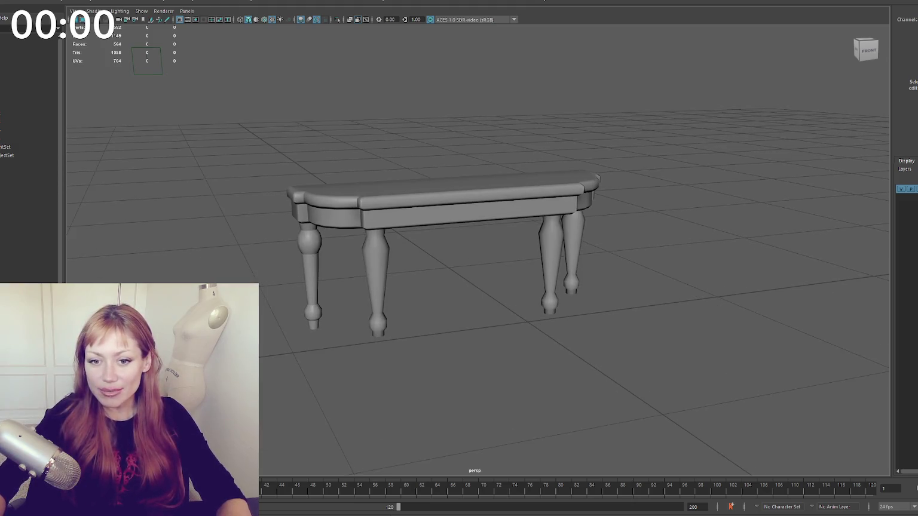
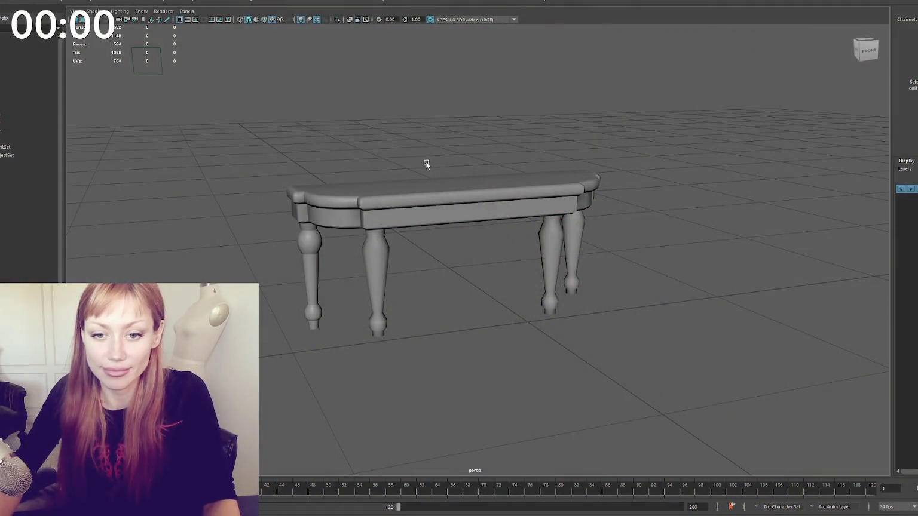
# - Select one of the table legs and shift it slightly left
pyautogui.moveTo(425, 162)
pyautogui.mouseDown()
pyautogui.moveTo(387, 162)
pyautogui.moveTo(388, 198)
pyautogui.mouseUp()
pyautogui.scroll(5, 394, 195)
pyautogui.scroll(-5, 387, 198)
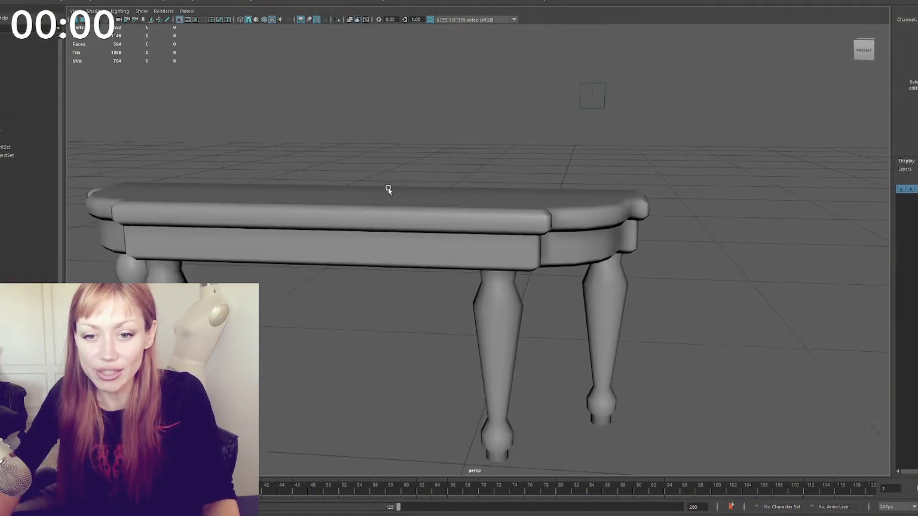
pyautogui.moveTo(371, 195); pyautogui.dragTo(373, 198)
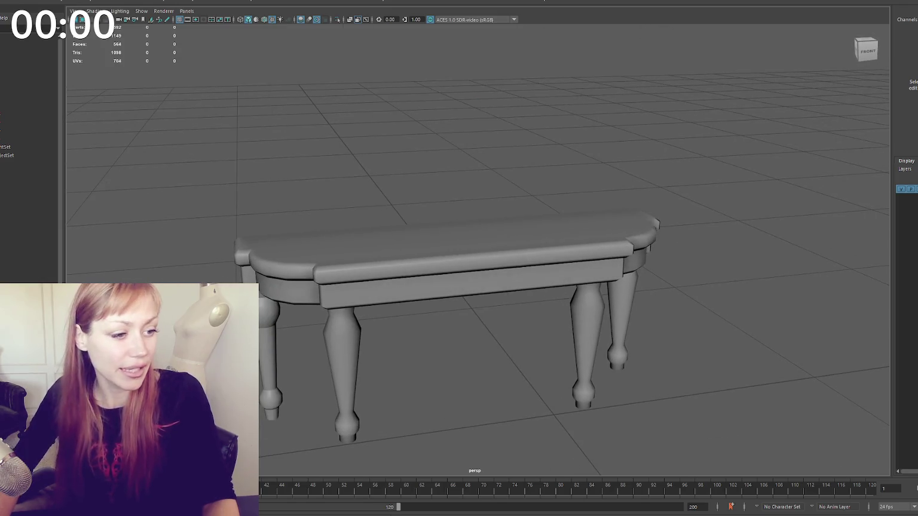
pyautogui.click(294, 298)
pyautogui.moveTo(294, 297)
pyautogui.mouseDown()
pyautogui.moveTo(448, 282)
pyautogui.moveTo(515, 258)
pyautogui.moveTo(537, 236)
pyautogui.moveTo(548, 206)
pyautogui.mouseUp()
pyautogui.click(538, 236)
pyautogui.moveTo(583, 177); pyautogui.dragTo(695, 325)
# - Select the left leg's bottom faces and a foot vertex in component mode, then return to object mode
pyautogui.moveTo(696, 257); pyautogui.dragTo(598, 371)
pyautogui.click(257, 260)
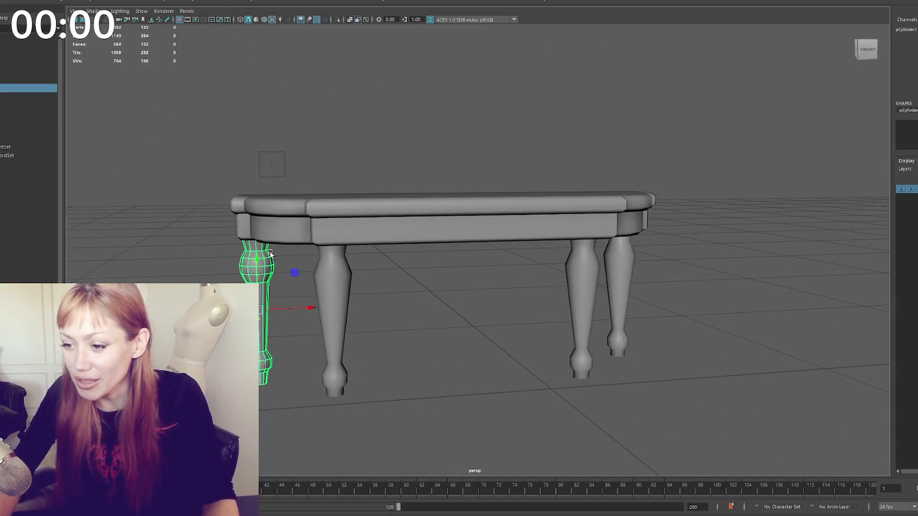
pyautogui.moveTo(269, 305); pyautogui.dragTo(230, 221)
pyautogui.rightClick(236, 222)
pyautogui.click(191, 222)
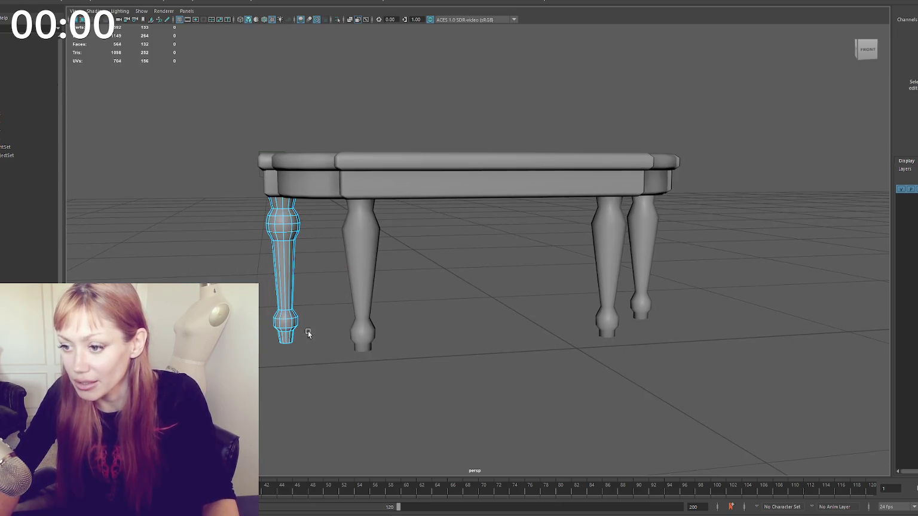
pyautogui.moveTo(303, 336); pyautogui.dragTo(272, 351)
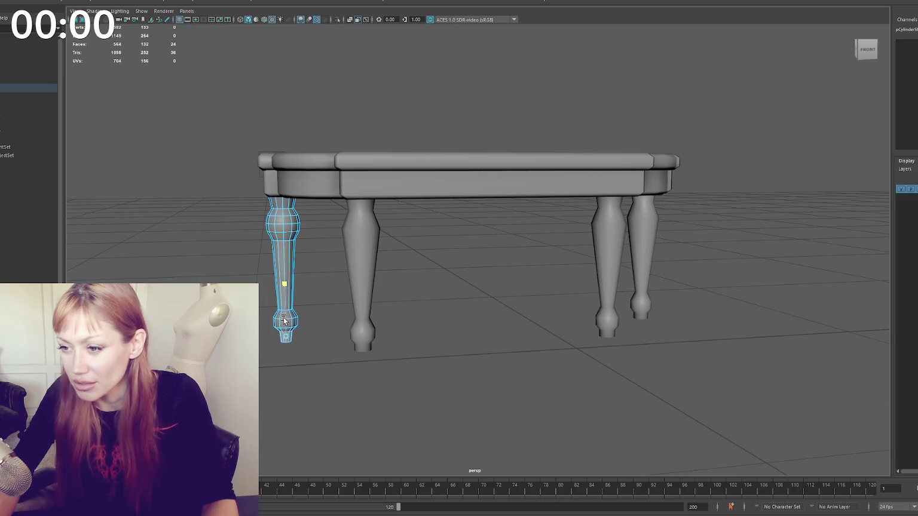
pyautogui.click(312, 330)
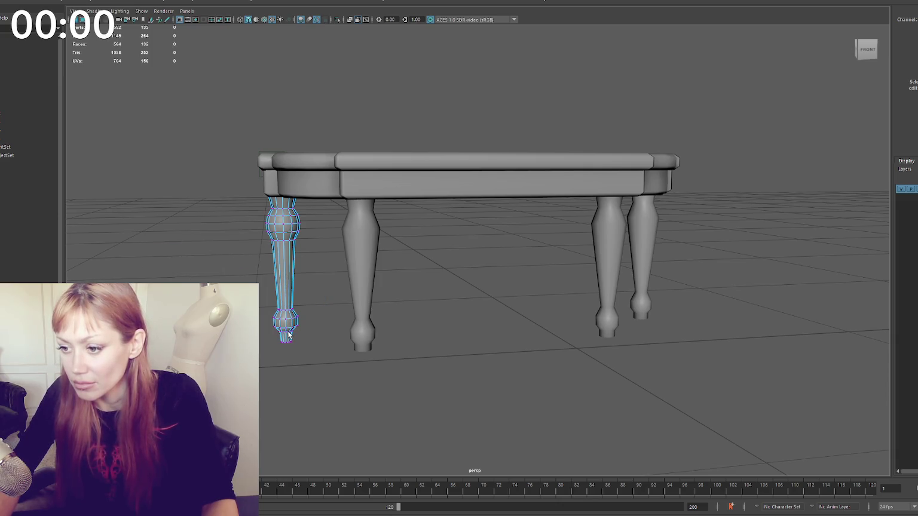
pyautogui.click(285, 336)
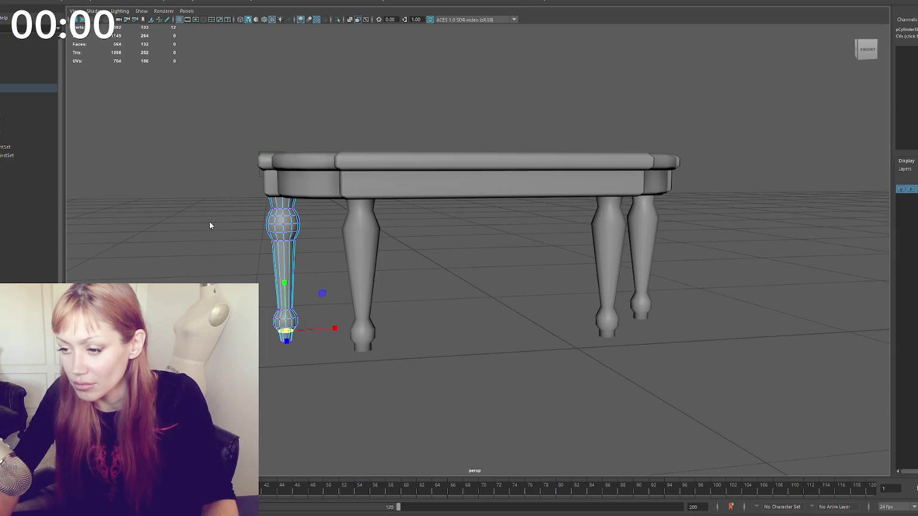
pyautogui.press('F8')
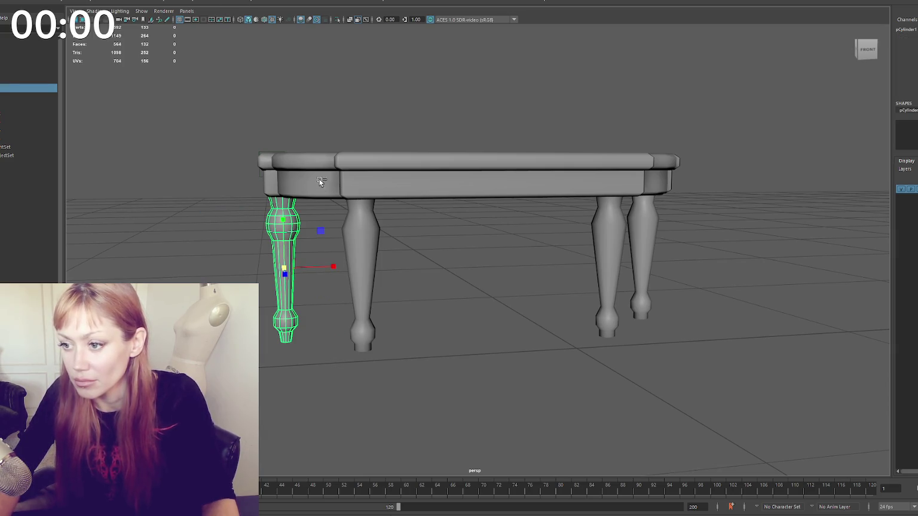
# - Move a leg to the back-right of the table, then slide two selected legs to the right
pyautogui.moveTo(326, 266); pyautogui.dragTo(671, 256)
pyautogui.click(658, 236)
pyautogui.hotkey('ctrl', 'z')
pyautogui.keyDown('shift'); pyautogui.click(287, 251); pyautogui.keyUp('shift')
pyautogui.moveTo(441, 264)
pyautogui.mouseDown()
pyautogui.moveTo(379, 297)
pyautogui.moveTo(372, 311)
pyautogui.moveTo(386, 332)
pyautogui.moveTo(488, 300)
pyautogui.mouseUp()
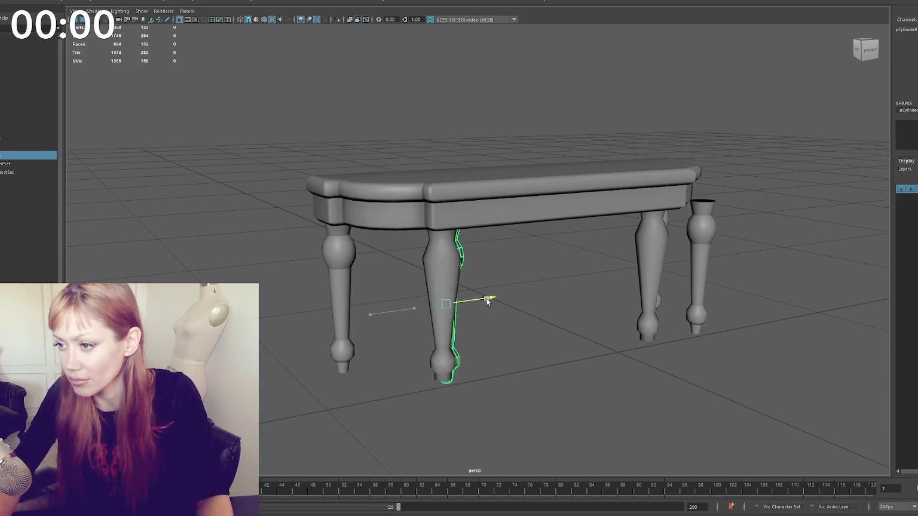
# - Try sliding the rear right leg left, undo it, and snap to a straight front view
pyautogui.click(715, 228)
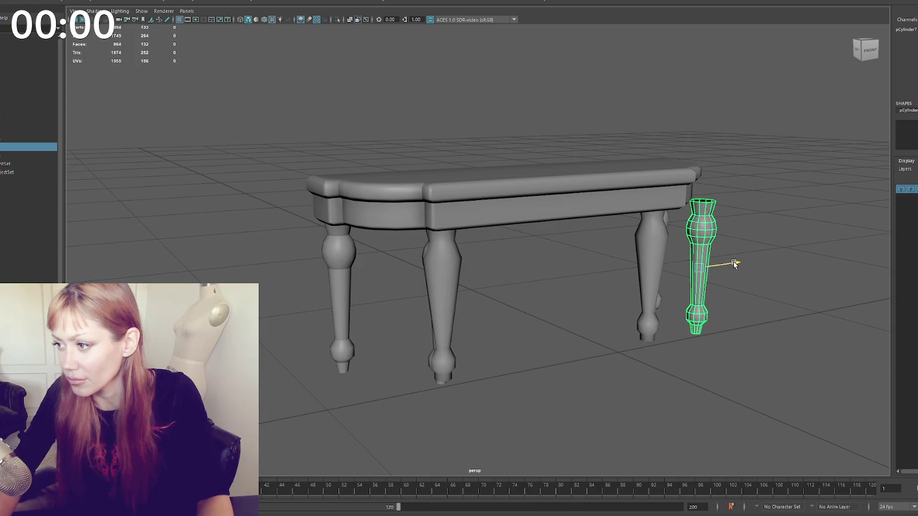
pyautogui.moveTo(734, 264); pyautogui.dragTo(689, 269)
pyautogui.hotkey('ctrl', 'z')
pyautogui.hotkey('ctrl', 'z')
pyautogui.hotkey('ctrl', 'z')
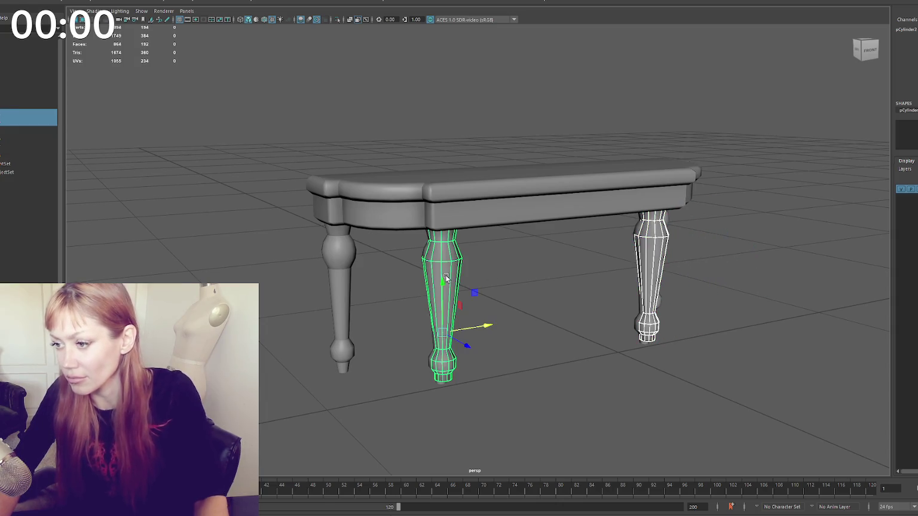
pyautogui.click(866, 49)
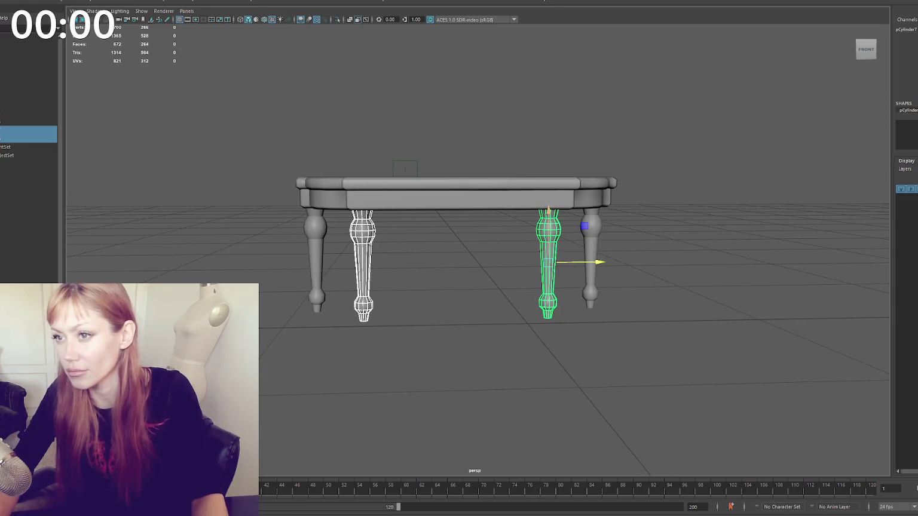
# - Combine the two middle legs into one mesh, then the two outer legs into another
pyautogui.click(102, 1)
pyautogui.click(114, 18)
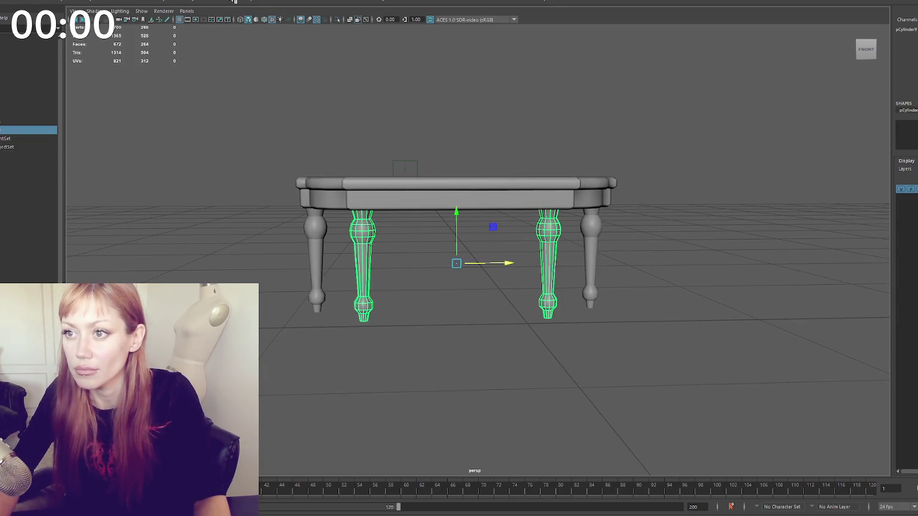
pyautogui.click(285, 226)
pyautogui.click(312, 226)
pyautogui.keyDown('shift'); pyautogui.click(592, 230); pyautogui.keyUp('shift')
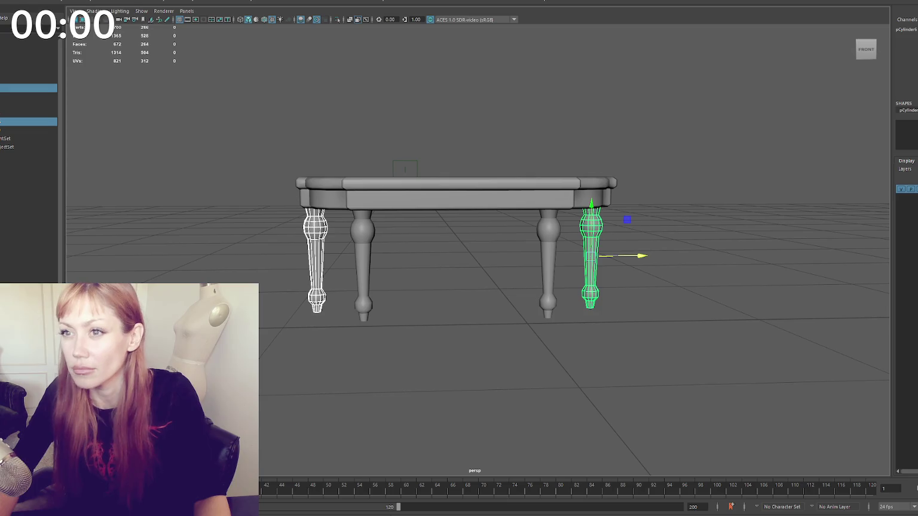
pyautogui.click(110, 2)
pyautogui.click(114, 18)
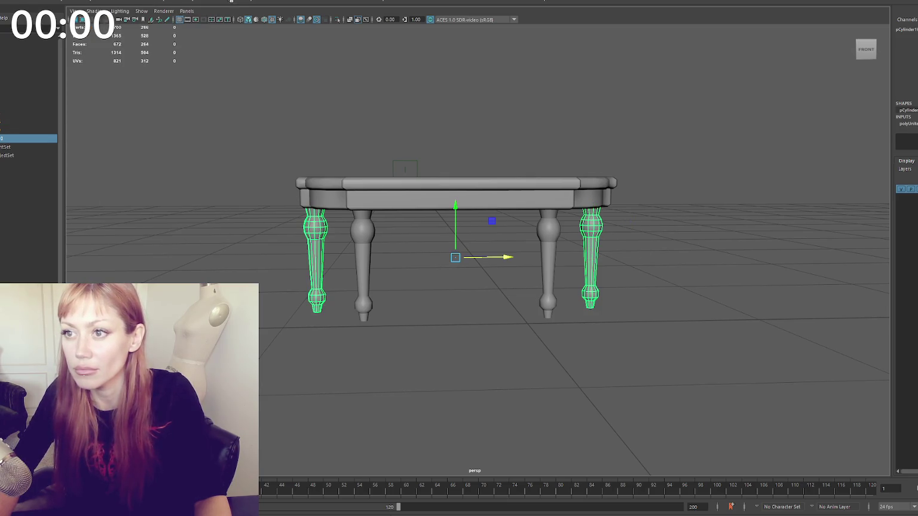
# - Select vertices at the table's right end, then return to whole-object selection
pyautogui.click(463, 169)
pyautogui.rightClick(523, 127)
pyautogui.moveTo(629, 264); pyautogui.dragTo(589, 251)
pyautogui.click(553, 153)
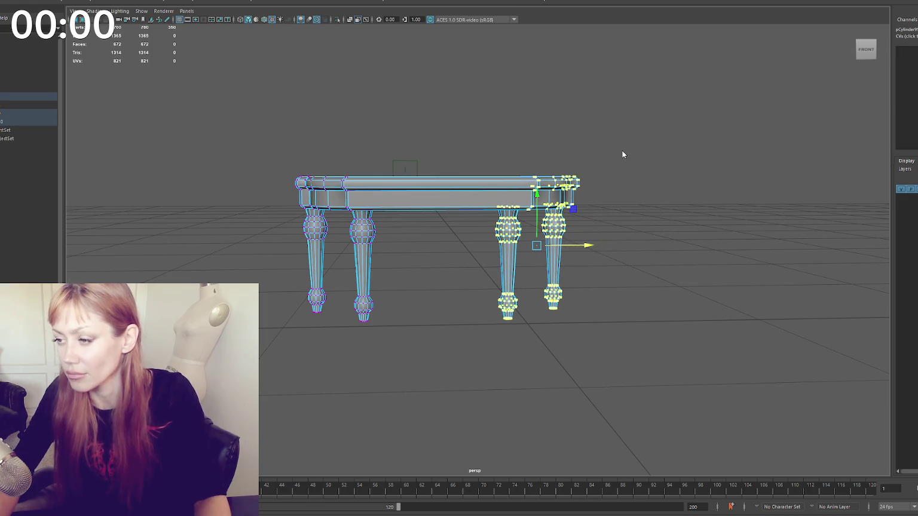
pyautogui.moveTo(623, 155); pyautogui.dragTo(646, 185)
pyautogui.press('F8')
pyautogui.press('4')
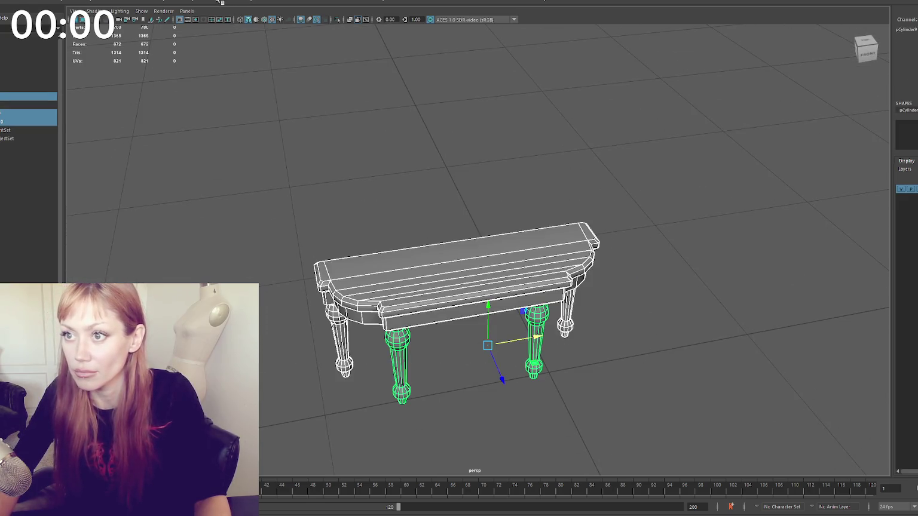
pyautogui.hotkey('ctrl', 'z')
# - Combine all table parts into one mesh and return to smooth shaded display
pyautogui.click(95, 2)
pyautogui.click(114, 18)
pyautogui.click(308, 95)
pyautogui.press('5')
pyautogui.moveTo(308, 95)
pyautogui.mouseDown()
pyautogui.moveTo(367, 116)
pyautogui.moveTo(317, 96)
pyautogui.moveTo(361, 98)
pyautogui.mouseUp()
# - Bring the table into a low front view and switch it to vertex editing
pyautogui.scroll(5, 361, 96)
pyautogui.scroll(-8, 455, 144)
pyautogui.moveTo(454, 143); pyautogui.dragTo(568, 176)
pyautogui.scroll(5, 483, 215)
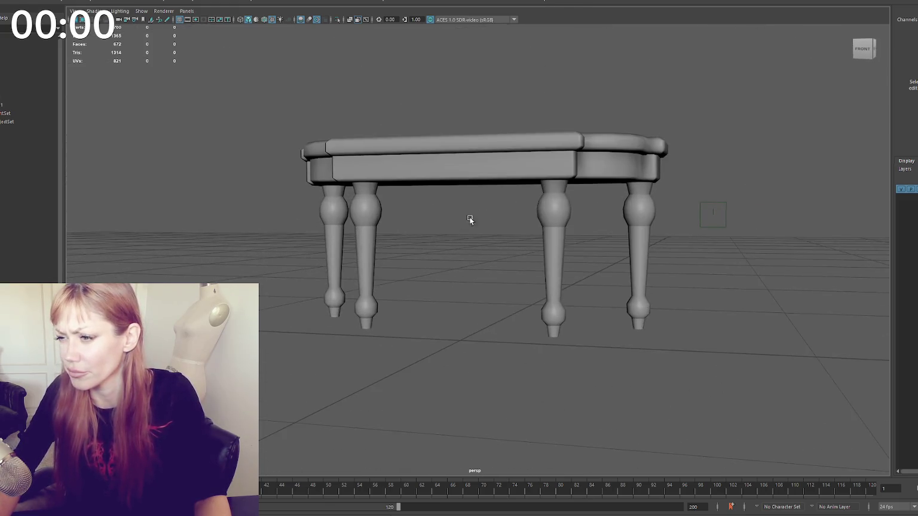
pyautogui.moveTo(483, 215); pyautogui.dragTo(420, 228)
pyautogui.click(374, 229)
pyautogui.click(494, 129)
pyautogui.scroll(-5, 493, 130)
pyautogui.moveTo(494, 129)
pyautogui.mouseDown()
pyautogui.moveTo(560, 135)
pyautogui.moveTo(542, 130)
pyautogui.mouseUp()
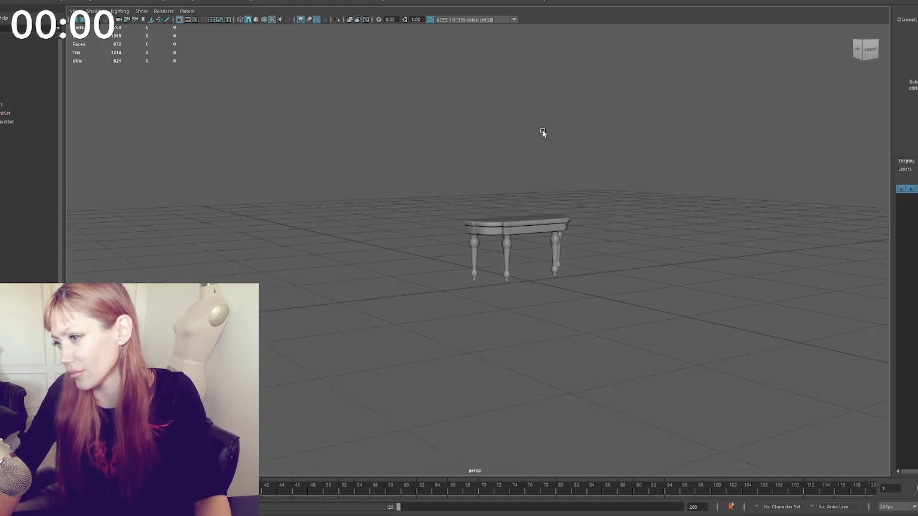
pyautogui.scroll(3, 538, 129)
pyautogui.click(447, 209)
pyautogui.scroll(4, 448, 209)
pyautogui.rightClick(368, 180)
pyautogui.click(330, 178)
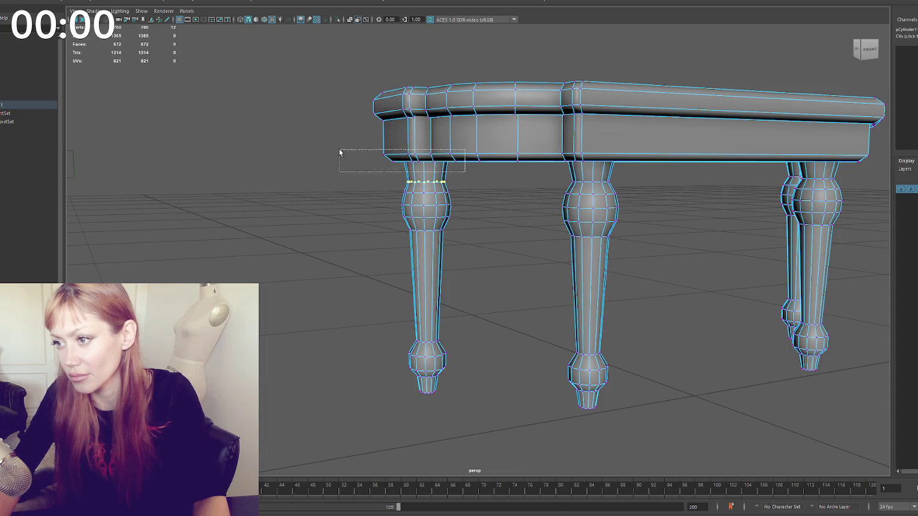
# - Select the front-left leg's top ring and lower it, ready for scaling
pyautogui.moveTo(340, 153); pyautogui.dragTo(366, 174)
pyautogui.click(429, 174)
pyautogui.moveTo(426, 227)
pyautogui.mouseDown()
pyautogui.moveTo(426, 353)
pyautogui.moveTo(426, 223)
pyautogui.moveTo(426, 261)
pyautogui.mouseUp()
pyautogui.rightClick(445, 210)
pyautogui.moveTo(398, 185); pyautogui.dragTo(427, 195)
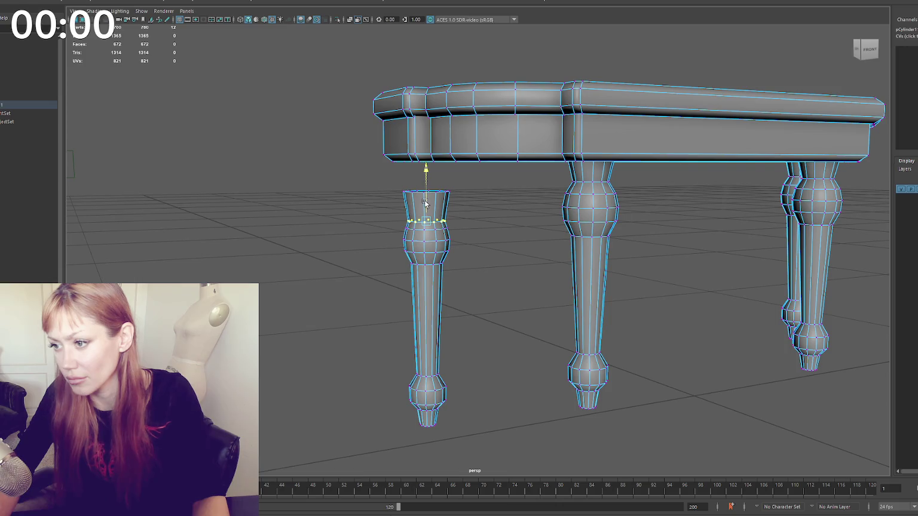
pyautogui.moveTo(456, 256); pyautogui.dragTo(371, 282)
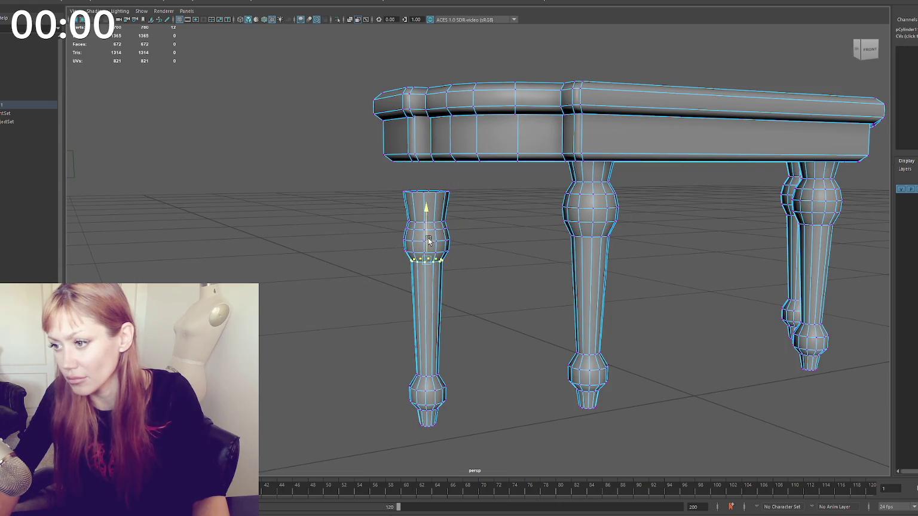
pyautogui.moveTo(426, 241); pyautogui.dragTo(412, 229)
pyautogui.press('r')
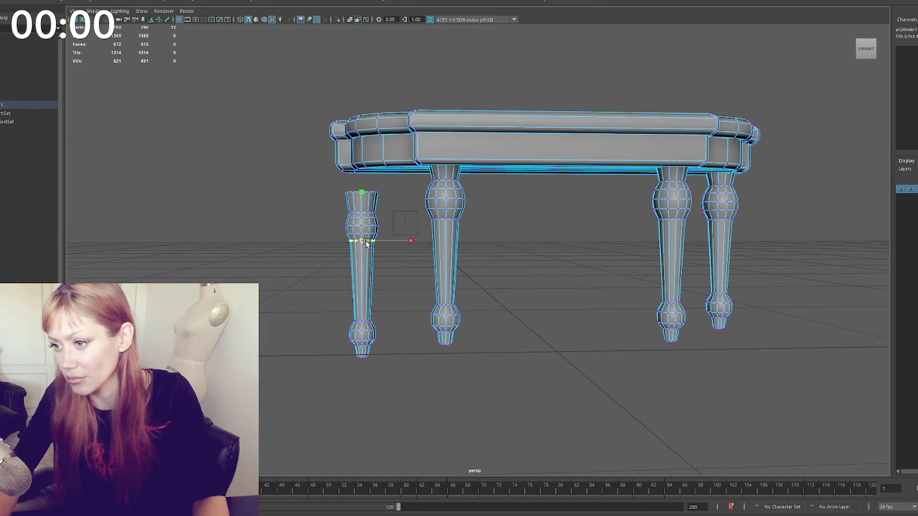
# - Select and reshape the bottom rings of the front-left leg's foot
pyautogui.moveTo(385, 321); pyautogui.dragTo(390, 297)
pyautogui.moveTo(390, 297); pyautogui.dragTo(329, 321)
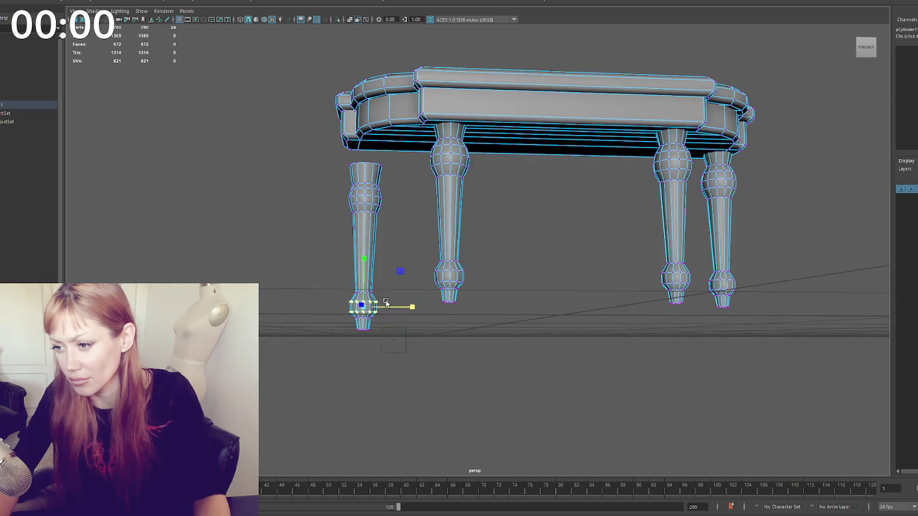
pyautogui.moveTo(363, 308); pyautogui.dragTo(348, 317)
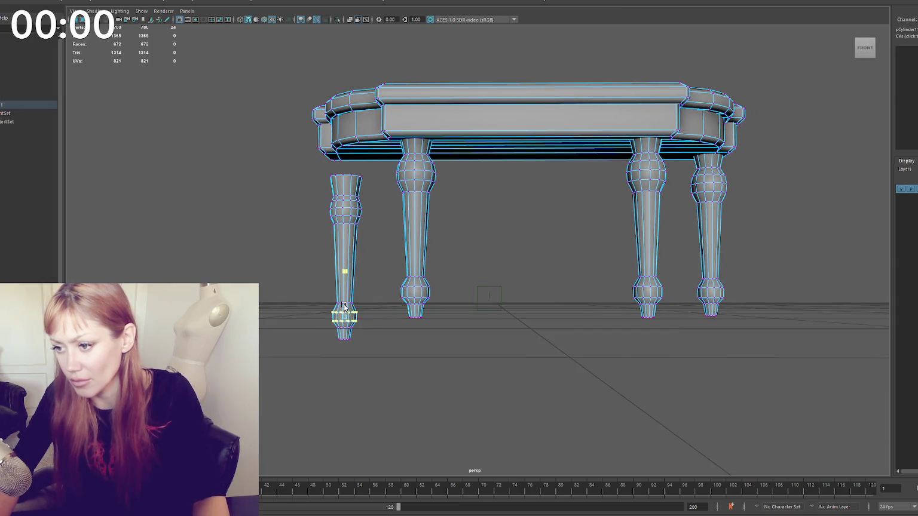
pyautogui.press('q')
pyautogui.doubleClick(345, 304)
pyautogui.press('w')
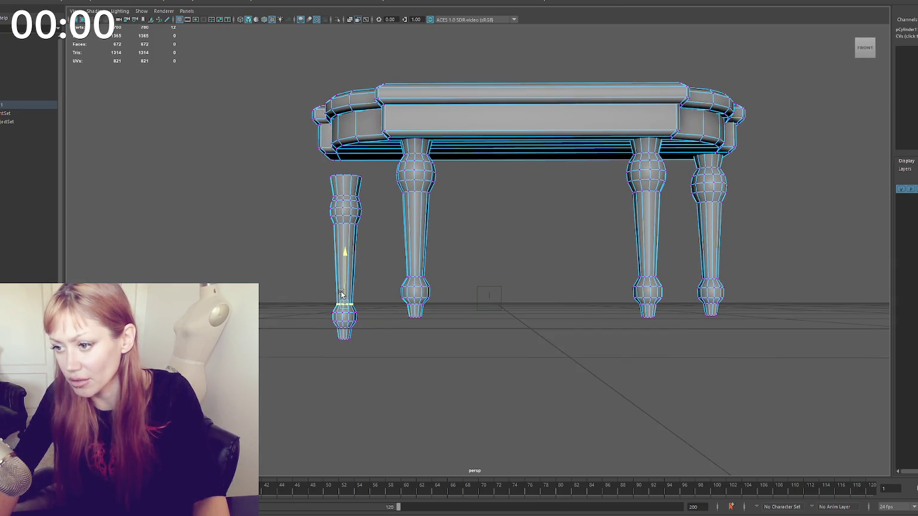
pyautogui.moveTo(371, 293)
pyautogui.mouseDown()
pyautogui.moveTo(324, 329)
pyautogui.moveTo(321, 346)
pyautogui.mouseUp()
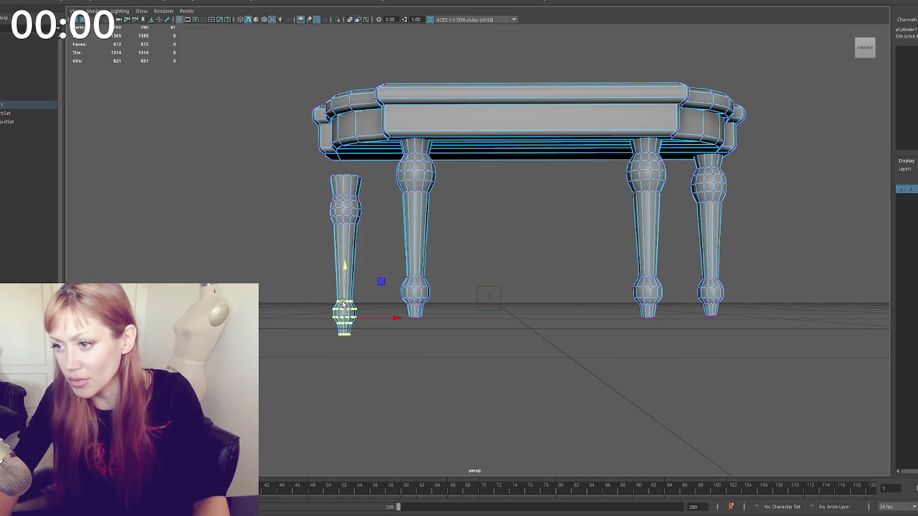
# - Raise the front-left leg's faces up to meet the tabletop, then return to object mode
pyautogui.press('F8')
pyautogui.click(345, 205)
pyautogui.press('F11')
pyautogui.moveTo(349, 205)
pyautogui.mouseDown()
pyautogui.moveTo(350, 190)
pyautogui.moveTo(245, 172)
pyautogui.moveTo(375, 164)
pyautogui.moveTo(278, 165)
pyautogui.mouseUp()
pyautogui.rightClick(245, 171)
pyautogui.click(263, 161)
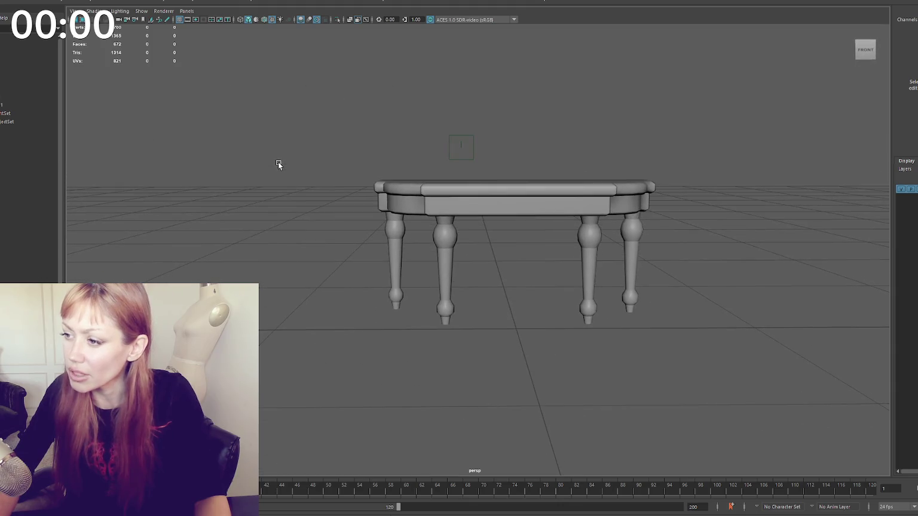
# - Delete the two inner legs and separate the table into individual pieces
pyautogui.click(392, 219)
pyautogui.press('Delete')
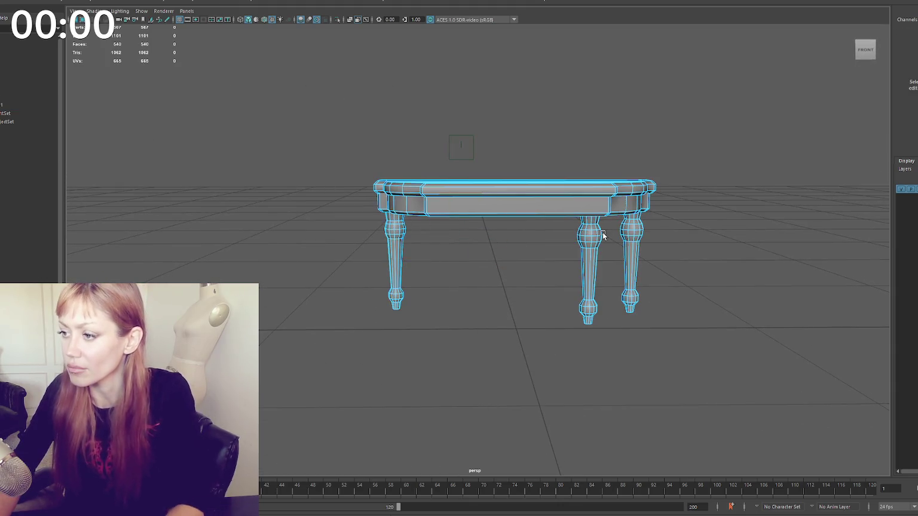
pyautogui.click(603, 232)
pyautogui.press('Delete')
pyautogui.click(632, 234)
pyautogui.click(494, 121)
pyautogui.click(520, 197)
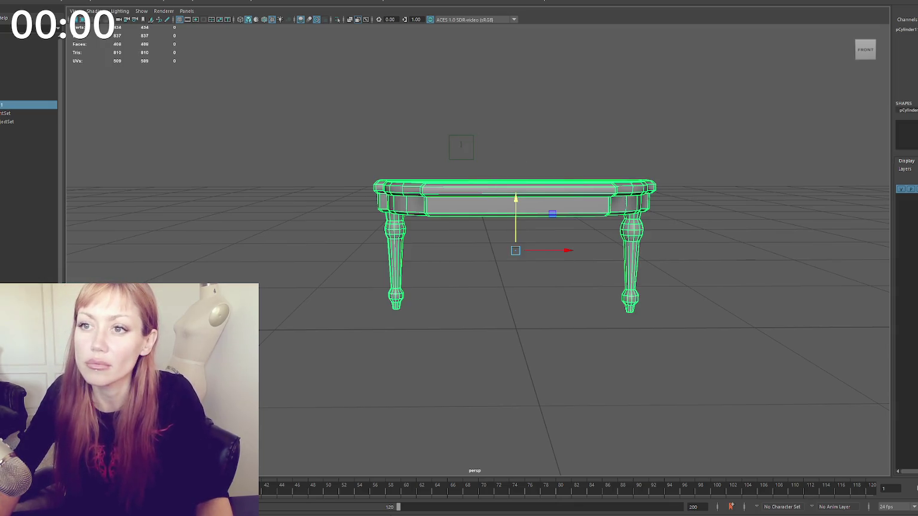
pyautogui.click(111, 2)
# - Duplicate the left leg, slide the copy right, remove an extra leg, then duplicate both legs
pyautogui.click(373, 220)
pyautogui.click(395, 251)
pyautogui.hotkey('ctrl', 'd')
pyautogui.moveTo(445, 258); pyautogui.dragTo(457, 258)
pyautogui.moveTo(637, 254); pyautogui.dragTo(663, 257)
pyautogui.click(634, 263)
pyautogui.press('Delete')
pyautogui.click(601, 243)
pyautogui.keyDown('shift'); pyautogui.click(398, 254); pyautogui.keyUp('shift')
pyautogui.hotkey('ctrl', 'd')
pyautogui.moveTo(430, 258)
pyautogui.mouseDown()
pyautogui.moveTo(526, 287)
pyautogui.moveTo(592, 281)
pyautogui.mouseUp()
# - Move the duplicated legs into the corners and nudge the right front leg into place
pyautogui.click(514, 281)
pyautogui.click(673, 230)
pyautogui.moveTo(696, 246)
pyautogui.mouseDown()
pyautogui.moveTo(621, 254)
pyautogui.moveTo(492, 232)
pyautogui.moveTo(568, 179)
pyautogui.moveTo(630, 229)
pyautogui.moveTo(681, 229)
pyautogui.moveTo(635, 205)
pyautogui.moveTo(470, 201)
pyautogui.mouseUp()
pyautogui.keyDown('shift'); pyautogui.click(645, 227); pyautogui.keyUp('shift')
pyautogui.click(470, 201)
pyautogui.click(609, 200)
pyautogui.moveTo(645, 219); pyautogui.dragTo(649, 213)
pyautogui.click(652, 209)
pyautogui.scroll(-5, 683, 195)
pyautogui.scroll(5, 644, 198)
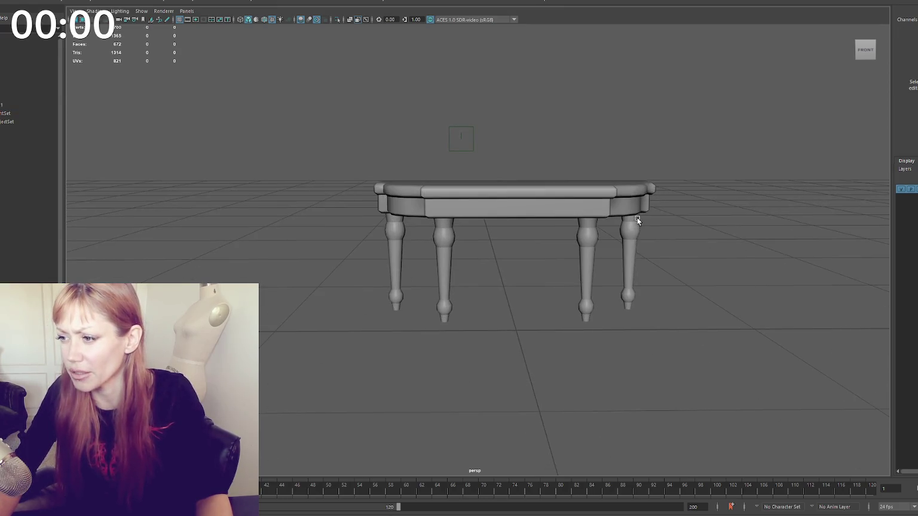
pyautogui.click(444, 263)
pyautogui.click(335, 238)
pyautogui.moveTo(335, 238)
pyautogui.mouseDown()
pyautogui.moveTo(429, 310)
pyautogui.moveTo(548, 359)
pyautogui.mouseUp()
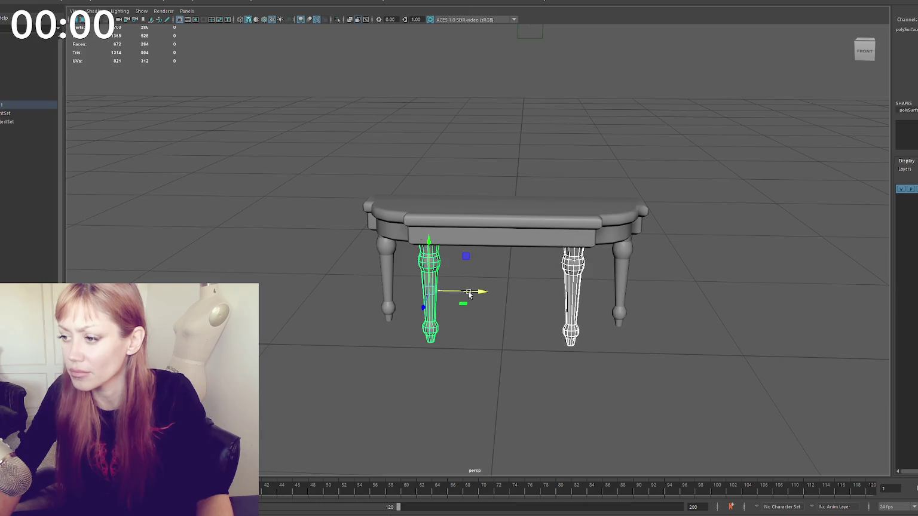
# - Combine the two front legs into one object and the two back legs into another
pyautogui.click(104, 2)
pyautogui.click(108, 1)
pyautogui.click(384, 256)
pyautogui.keyDown('shift'); pyautogui.click(633, 256); pyautogui.keyUp('shift')
pyautogui.click(105, 2)
pyautogui.click(120, 16)
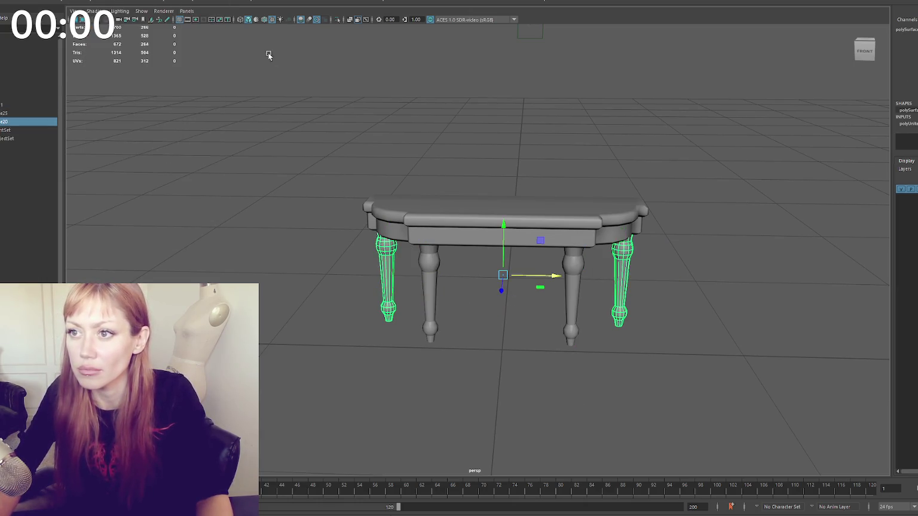
# - Select the tabletop and all legs and merge them into a single mesh
pyautogui.moveTo(436, 334); pyautogui.dragTo(504, 352)
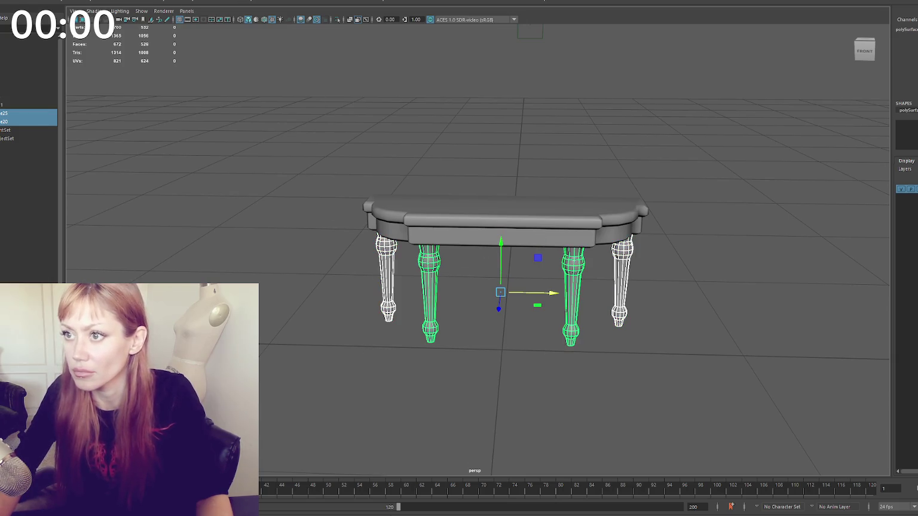
pyautogui.moveTo(348, 139); pyautogui.dragTo(687, 369)
pyautogui.click(105, 2)
pyautogui.click(119, 17)
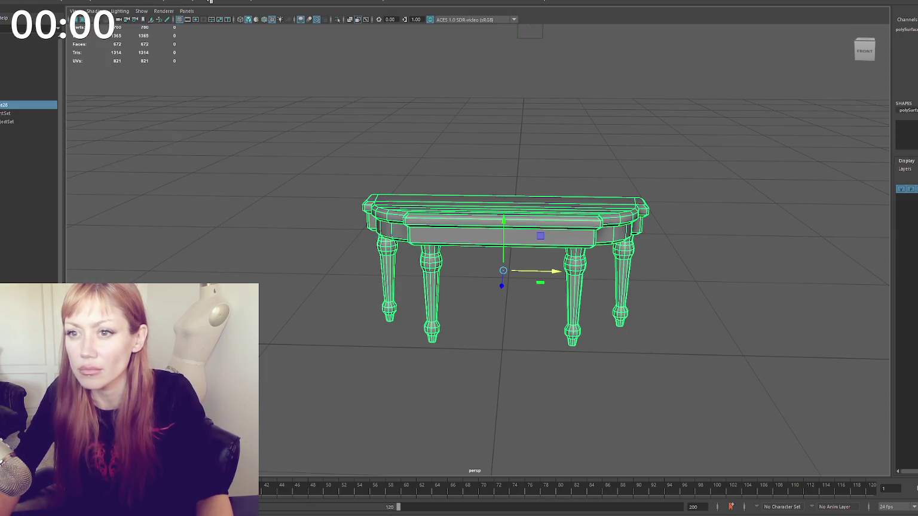
pyautogui.click(326, 98)
pyautogui.scroll(-3, 326, 98)
pyautogui.moveTo(326, 98); pyautogui.dragTo(341, 99)
# - Unhide group2's patio scene and move the console table beside the grill
pyautogui.click(18, 73)
pyautogui.click(17, 79)
pyautogui.hotkey('shift', 'h')
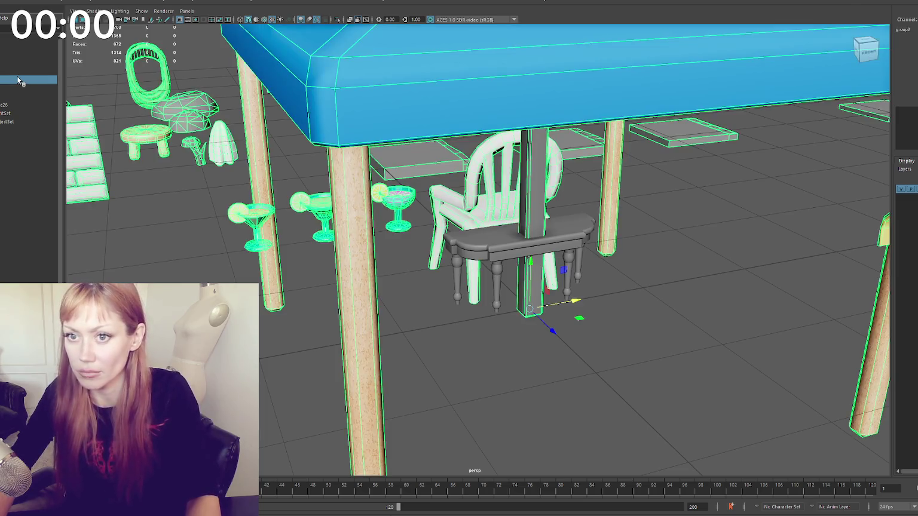
pyautogui.scroll(-5, 245, 168)
pyautogui.click(502, 248)
pyautogui.moveTo(503, 257); pyautogui.dragTo(333, 291)
pyautogui.scroll(-5, 478, 193)
pyautogui.moveTo(512, 266)
pyautogui.mouseDown()
pyautogui.moveTo(527, 299)
pyautogui.moveTo(558, 293)
pyautogui.mouseUp()
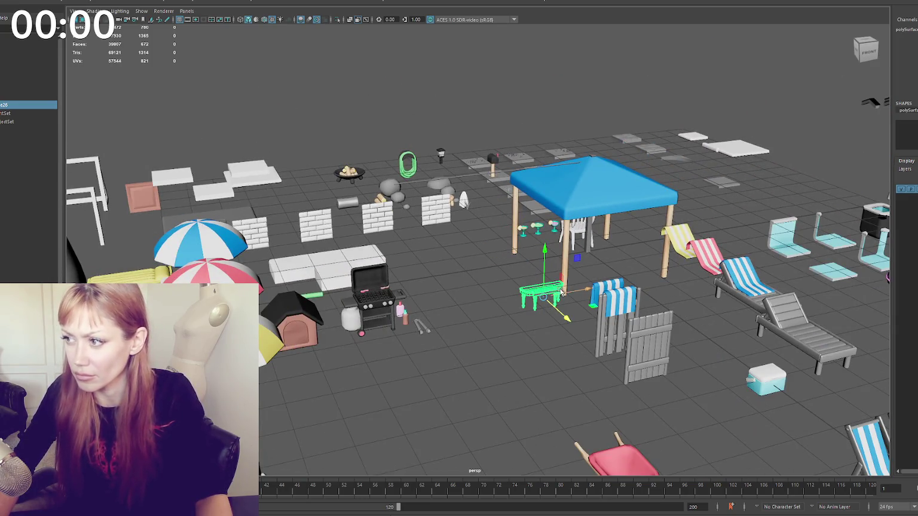
pyautogui.moveTo(547, 288)
pyautogui.mouseDown()
pyautogui.moveTo(438, 307)
pyautogui.moveTo(361, 116)
pyautogui.mouseUp()
pyautogui.press('f')
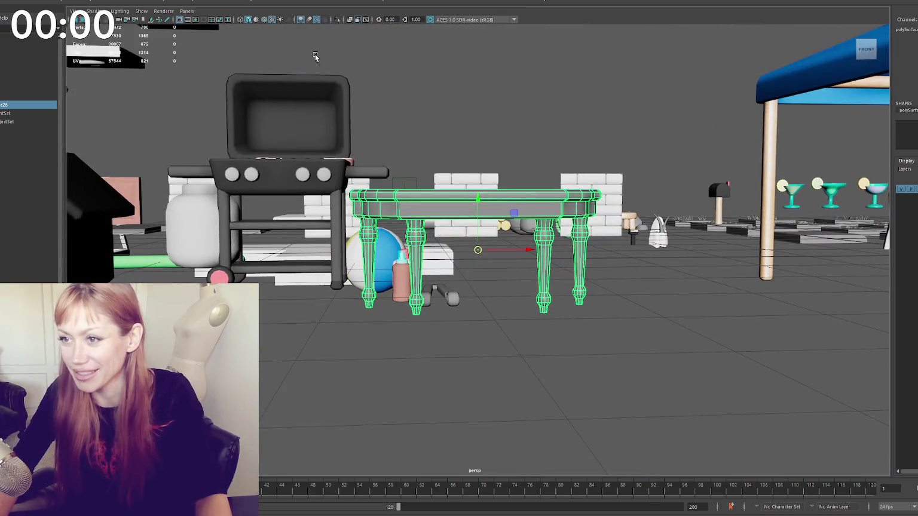
pyautogui.moveTo(467, 224)
pyautogui.mouseDown()
pyautogui.moveTo(478, 233)
pyautogui.moveTo(472, 263)
pyautogui.moveTo(479, 242)
pyautogui.moveTo(592, 246)
pyautogui.mouseUp()
pyautogui.moveTo(547, 193); pyautogui.dragTo(545, 253)
# - Drop the table's pivot to the leg bases and lower it onto the ground
pyautogui.press('e')
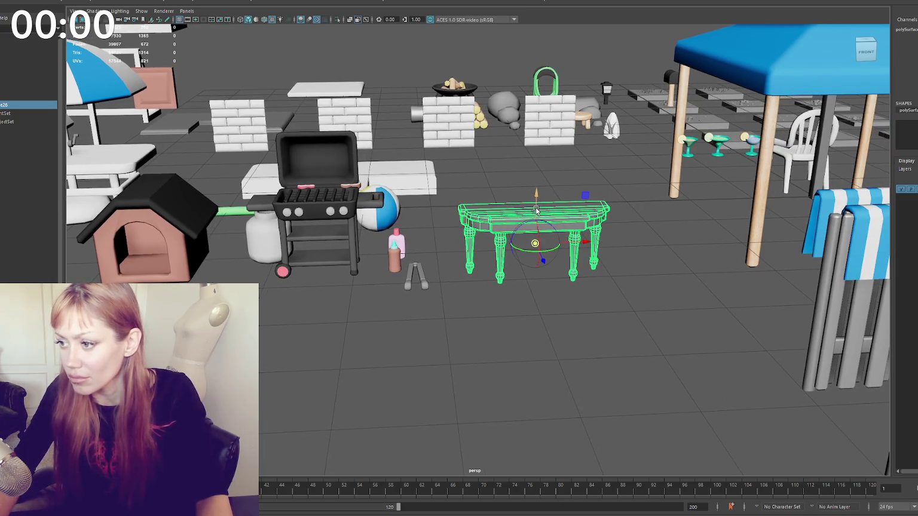
pyautogui.moveTo(536, 209); pyautogui.dragTo(574, 286)
pyautogui.press('w')
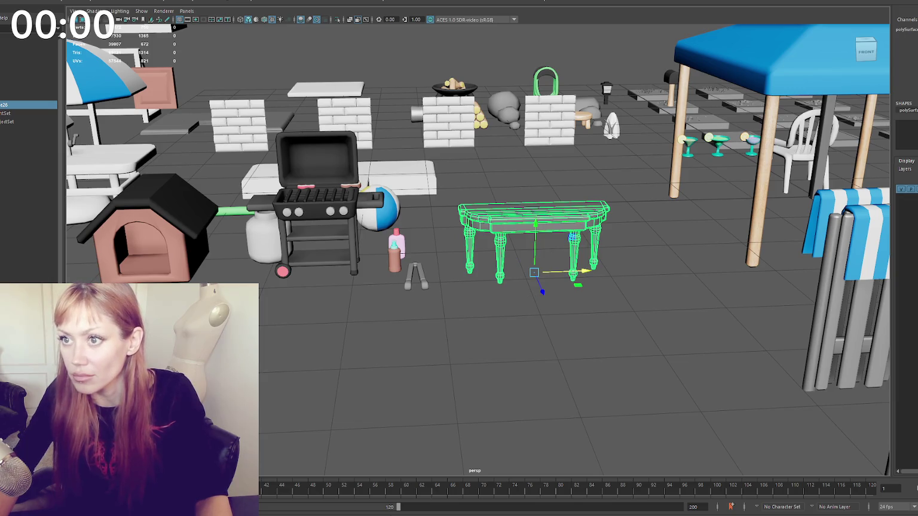
pyautogui.moveTo(534, 272); pyautogui.dragTo(534, 279)
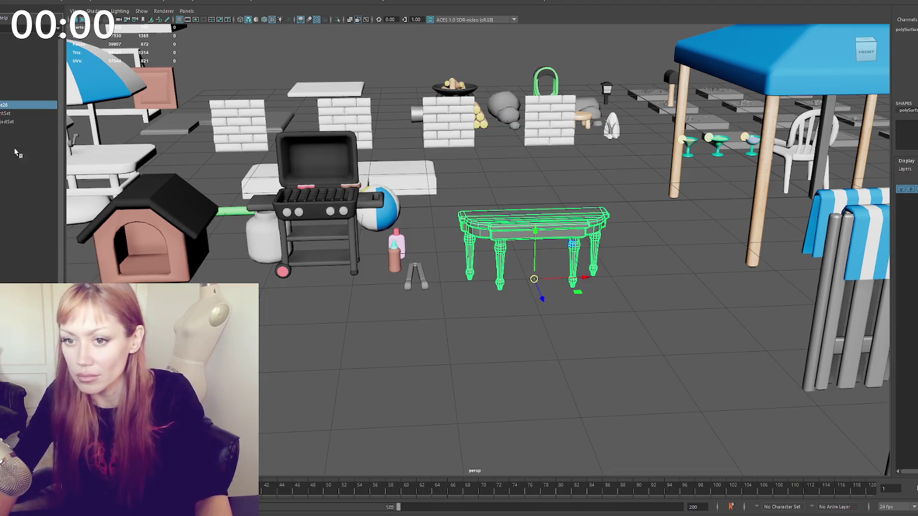
# - Rename the table to 'orian' in the Outliner
pyautogui.doubleClick(8, 106)
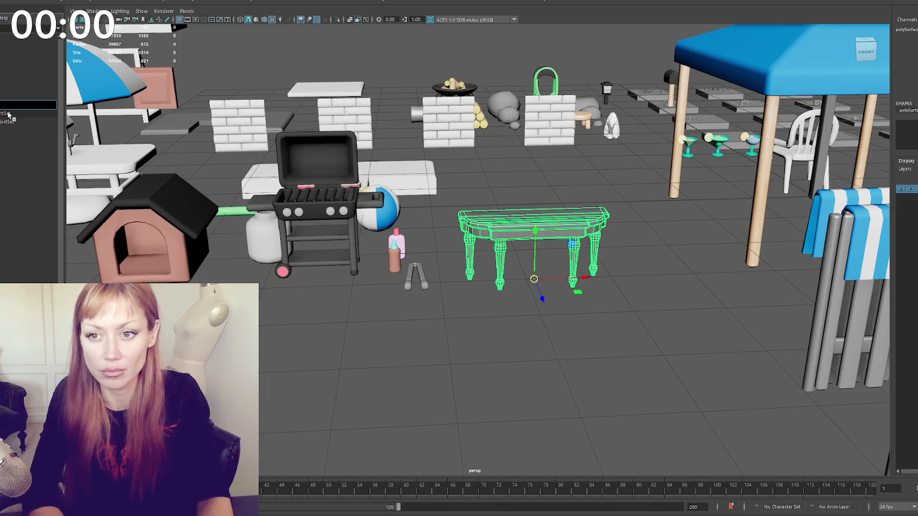
pyautogui.write('sole Victorian')
pyautogui.press('Return')
# - Delete every scene object except the table and reframe it on the grid
pyautogui.click(1, 81)
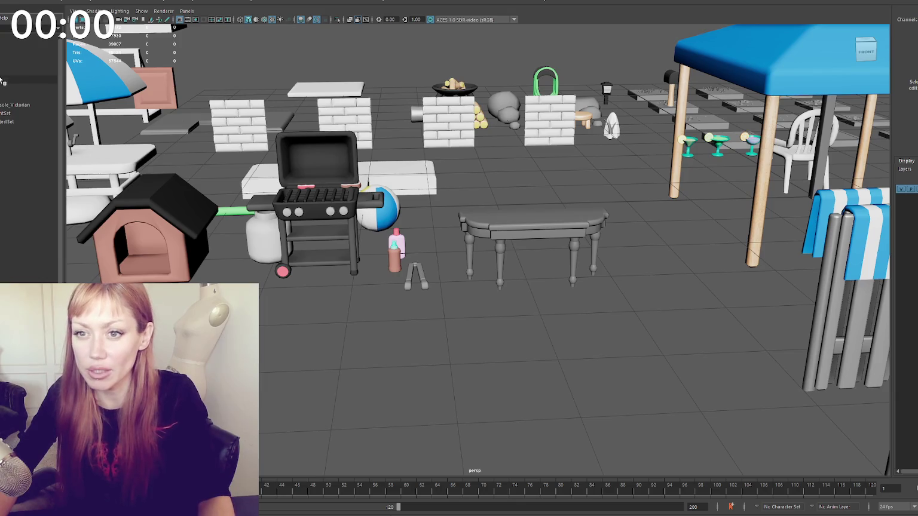
pyautogui.click(2, 81)
pyautogui.press('Delete')
pyautogui.click(458, 226)
pyautogui.moveTo(292, 199); pyautogui.dragTo(354, 168)
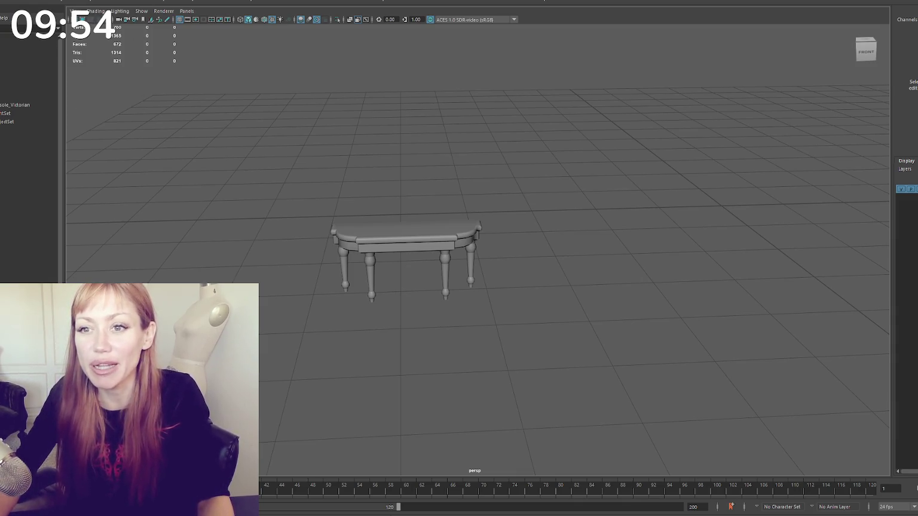
# - Add a cube beside the table, then flatten and stretch it into a long, thin slab
pyautogui.hotkey('ctrl', 'z')
pyautogui.moveTo(733, 223)
pyautogui.mouseDown()
pyautogui.moveTo(477, 224)
pyautogui.moveTo(482, 274)
pyautogui.mouseUp()
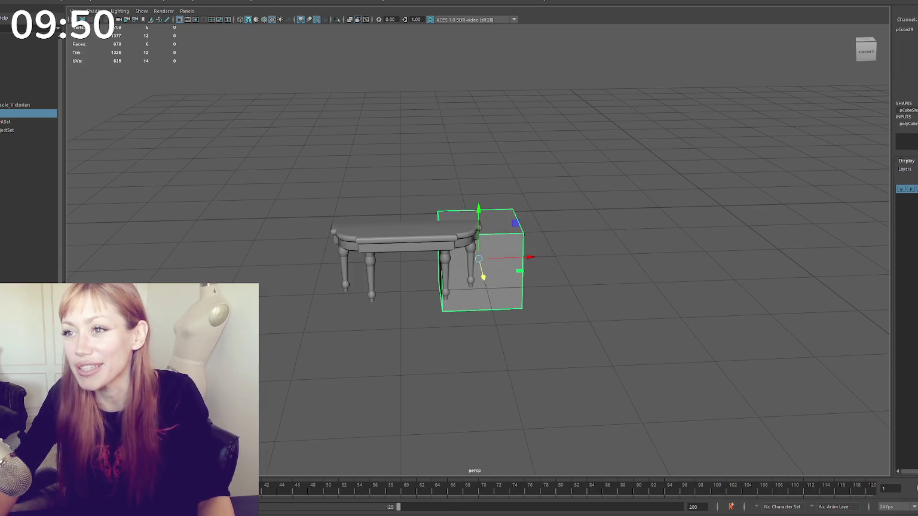
pyautogui.moveTo(485, 282); pyautogui.dragTo(490, 305)
pyautogui.moveTo(479, 263)
pyautogui.mouseDown()
pyautogui.moveTo(480, 217)
pyautogui.moveTo(491, 263)
pyautogui.moveTo(487, 246)
pyautogui.moveTo(590, 231)
pyautogui.moveTo(672, 237)
pyautogui.mouseUp()
pyautogui.press('r')
pyautogui.press('w')
pyautogui.moveTo(575, 240); pyautogui.dragTo(606, 240)
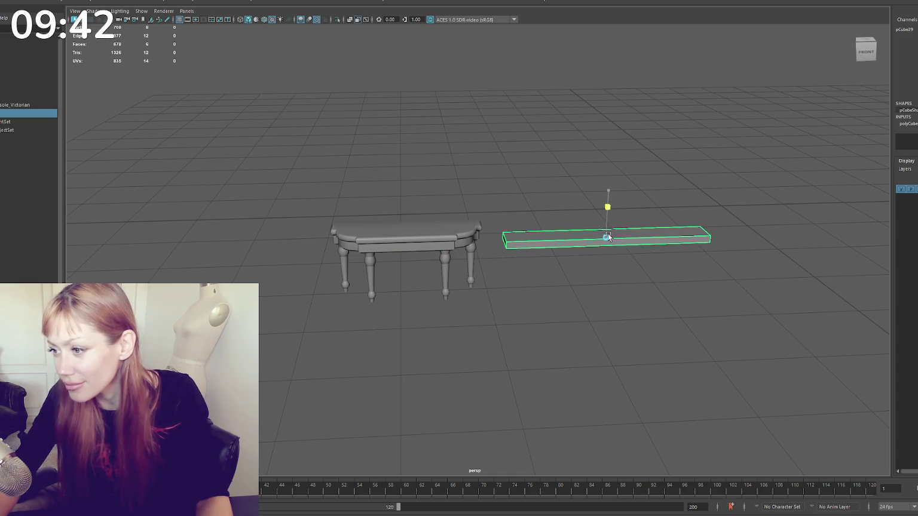
pyautogui.press('r')
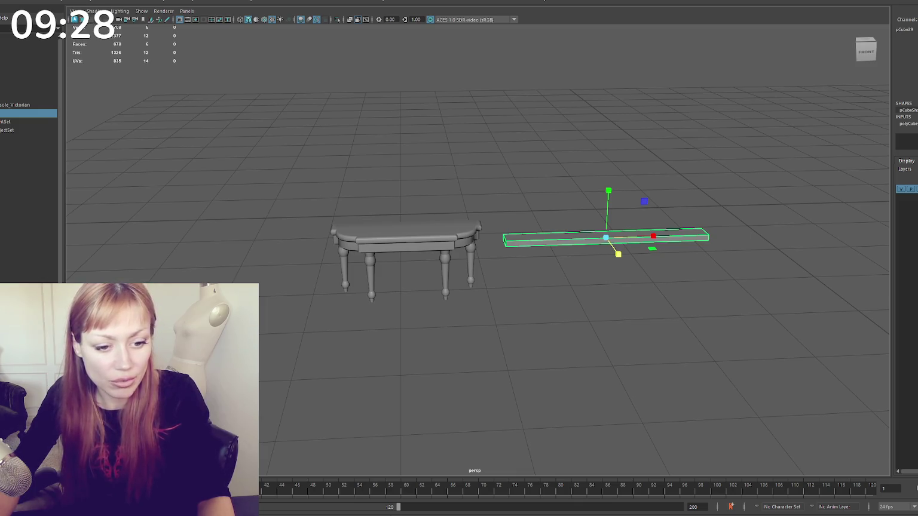
# - Shorten the plank and bevel its edges with a 0.5 fraction
pyautogui.moveTo(426, 212)
pyautogui.mouseDown()
pyautogui.moveTo(253, 205)
pyautogui.moveTo(330, 228)
pyautogui.moveTo(365, 253)
pyautogui.moveTo(340, 262)
pyautogui.mouseUp()
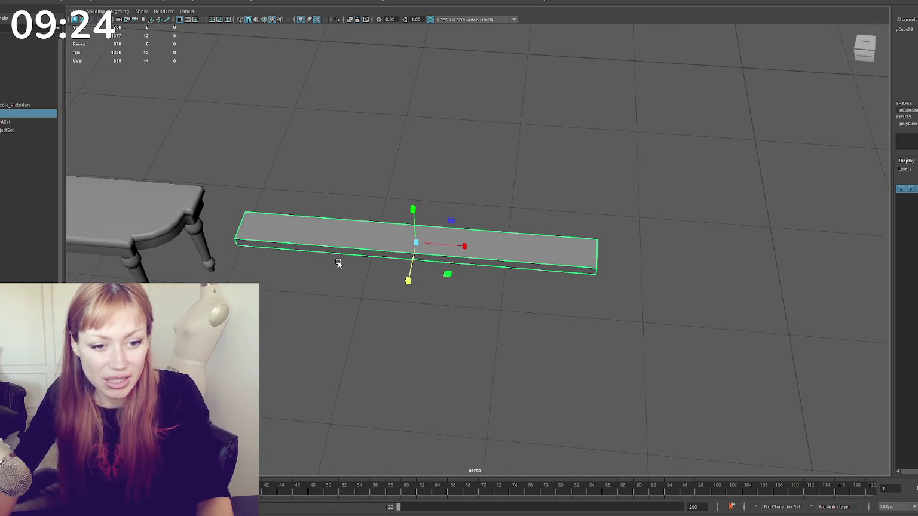
pyautogui.moveTo(437, 249)
pyautogui.mouseDown()
pyautogui.moveTo(426, 246)
pyautogui.moveTo(453, 246)
pyautogui.mouseUp()
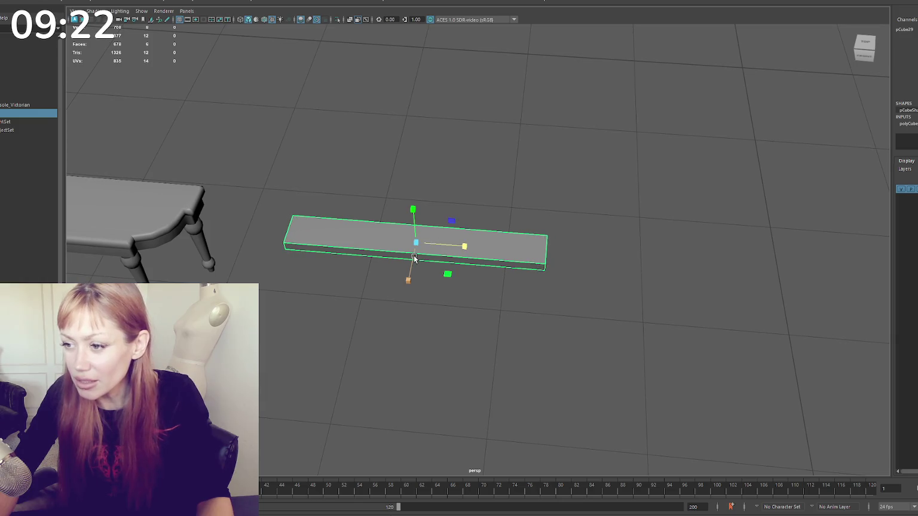
pyautogui.click(409, 281)
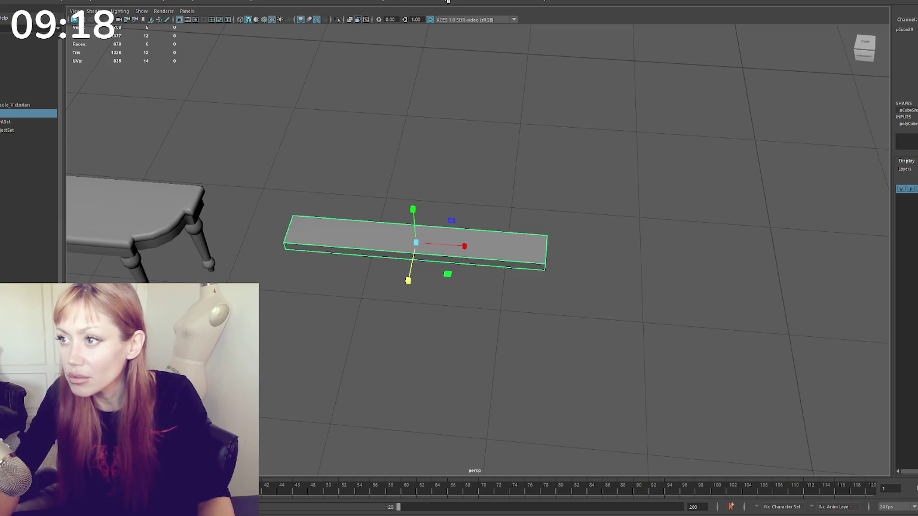
pyautogui.hotkey('ctrl', 'b')
pyautogui.moveTo(694, 265); pyautogui.dragTo(694, 261)
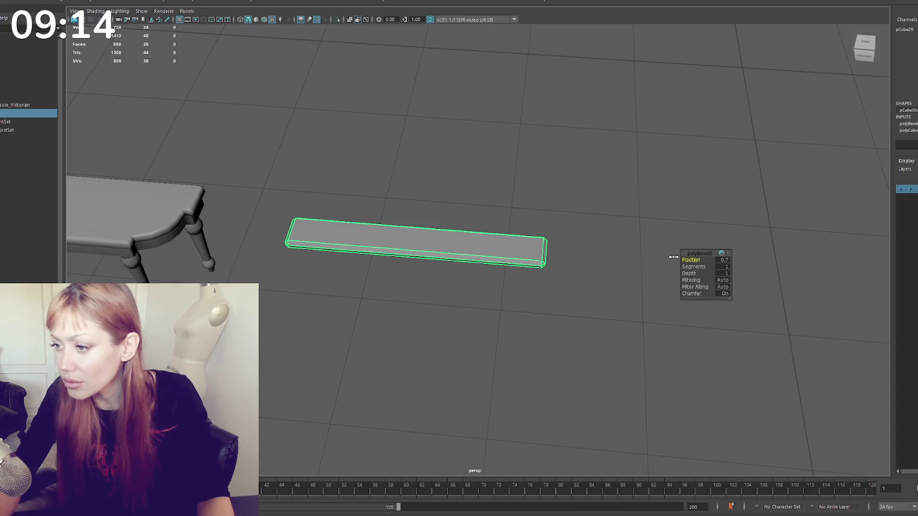
pyautogui.hotkey('ctrl', 'z')
pyautogui.hotkey('ctrl', 'z')
# - Edit the plank's end vertices to thin it and lengthen its right end
pyautogui.press('F9')
pyautogui.moveTo(537, 268)
pyautogui.mouseDown()
pyautogui.moveTo(576, 293)
pyautogui.moveTo(472, 291)
pyautogui.moveTo(457, 319)
pyautogui.moveTo(469, 341)
pyautogui.moveTo(445, 257)
pyautogui.moveTo(248, 305)
pyautogui.mouseUp()
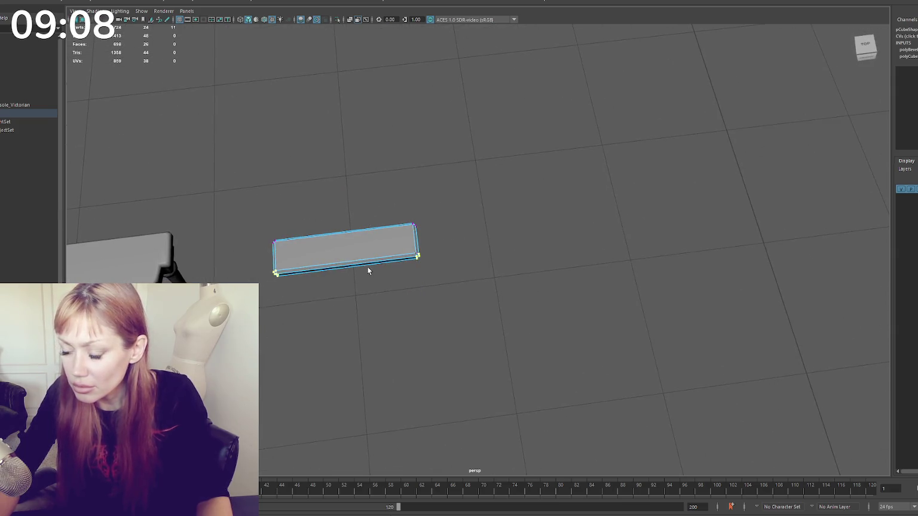
pyautogui.press('4')
pyautogui.moveTo(431, 244); pyautogui.dragTo(412, 261)
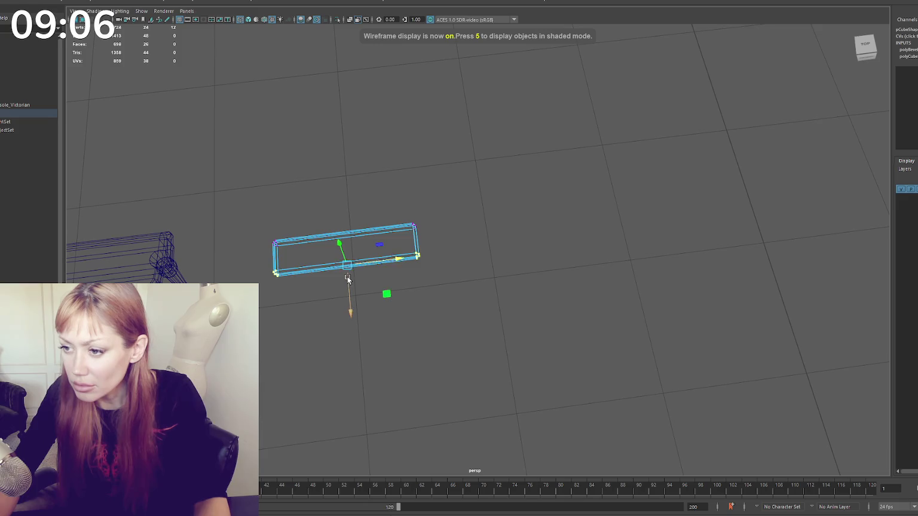
pyautogui.moveTo(353, 278); pyautogui.dragTo(349, 272)
pyautogui.moveTo(400, 212)
pyautogui.mouseDown()
pyautogui.moveTo(442, 254)
pyautogui.moveTo(439, 238)
pyautogui.moveTo(490, 227)
pyautogui.mouseUp()
pyautogui.click(387, 227)
# - Centre the plank's pivot, scale it up slightly, and try two duplicates before undoing them
pyautogui.press('F8')
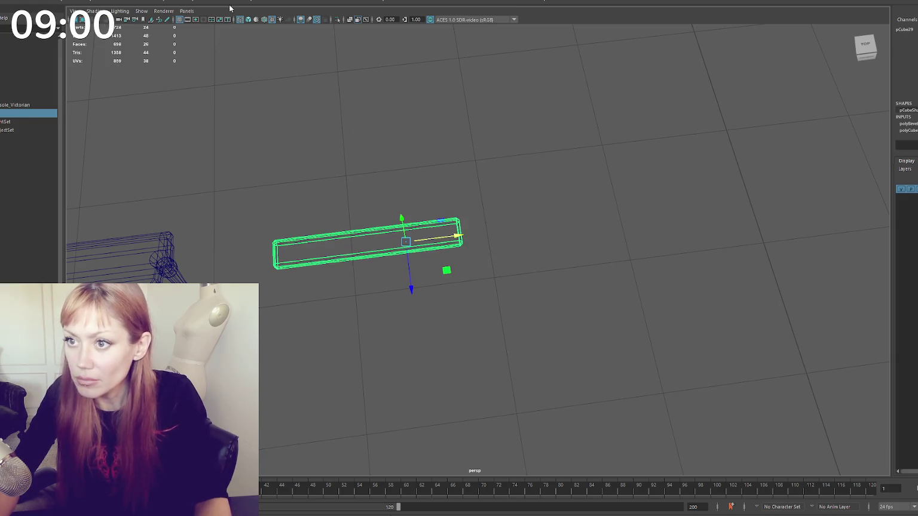
pyautogui.click(378, 230)
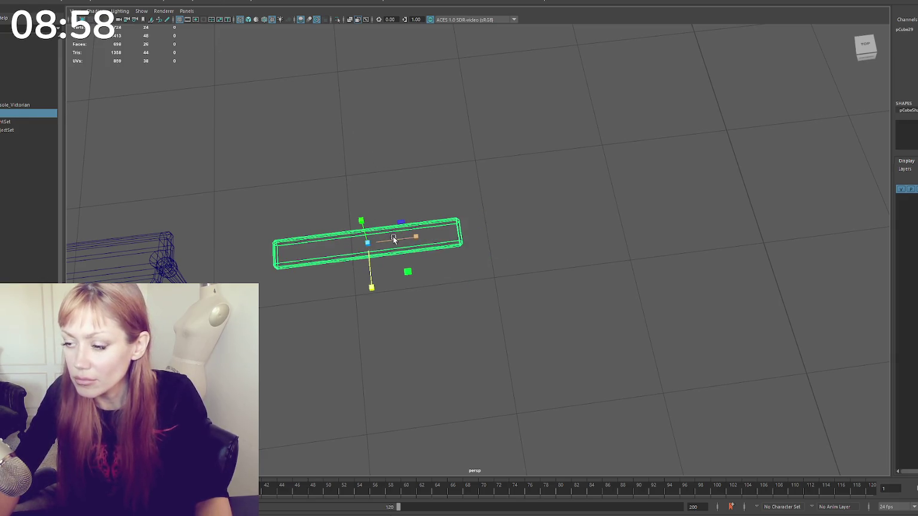
pyautogui.press('r')
pyautogui.moveTo(367, 244)
pyautogui.mouseDown()
pyautogui.moveTo(387, 245)
pyautogui.moveTo(375, 290)
pyautogui.moveTo(379, 344)
pyautogui.moveTo(480, 278)
pyautogui.moveTo(488, 215)
pyautogui.moveTo(453, 333)
pyautogui.mouseUp()
pyautogui.hotkey('ctrl', 'd')
pyautogui.press('w')
pyautogui.hotkey('ctrl', 'd')
pyautogui.moveTo(587, 201); pyautogui.dragTo(541, 344)
pyautogui.hotkey('ctrl', 'z')
pyautogui.hotkey('ctrl', 'z')
pyautogui.hotkey('ctrl', 'z')
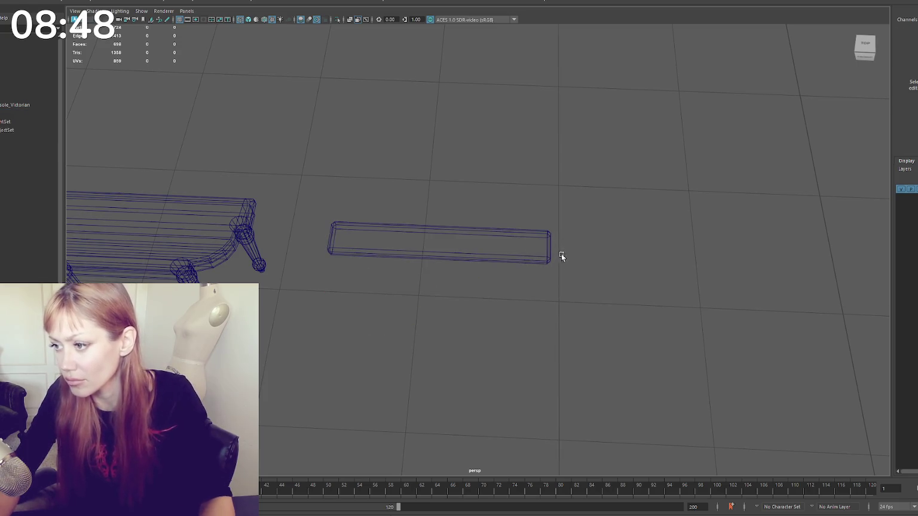
# - Extend the bar's right-end vertices slightly and nudge them along Z
pyautogui.rightClick(610, 173)
pyautogui.click(576, 172)
pyautogui.moveTo(571, 240); pyautogui.dragTo(541, 272)
pyautogui.moveTo(350, 212); pyautogui.dragTo(322, 263)
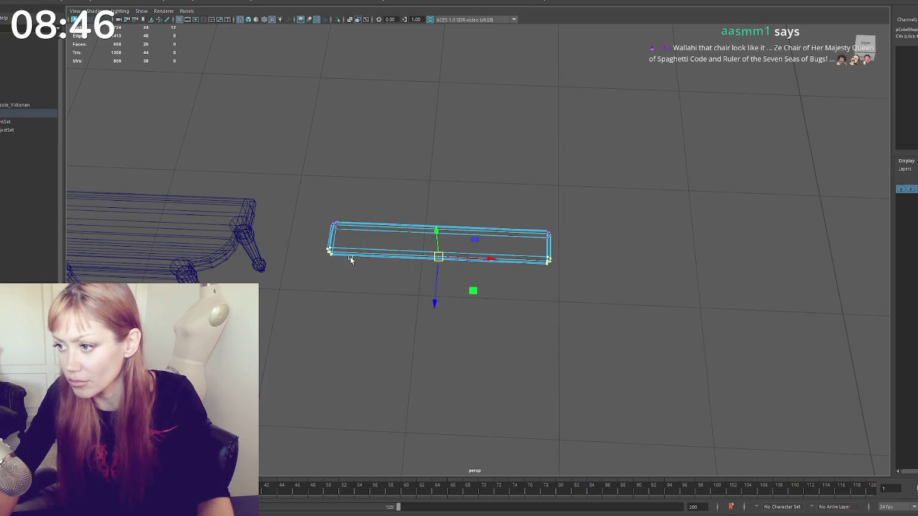
pyautogui.press('e')
pyautogui.press('w')
pyautogui.moveTo(565, 218)
pyautogui.mouseDown()
pyautogui.moveTo(538, 266)
pyautogui.moveTo(584, 251)
pyautogui.moveTo(526, 281)
pyautogui.mouseUp()
pyautogui.click(358, 239)
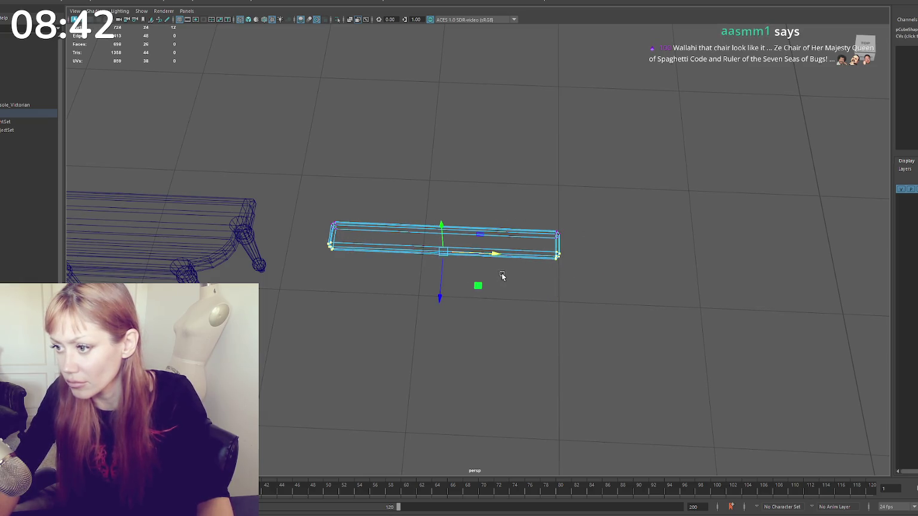
pyautogui.moveTo(445, 278); pyautogui.dragTo(445, 276)
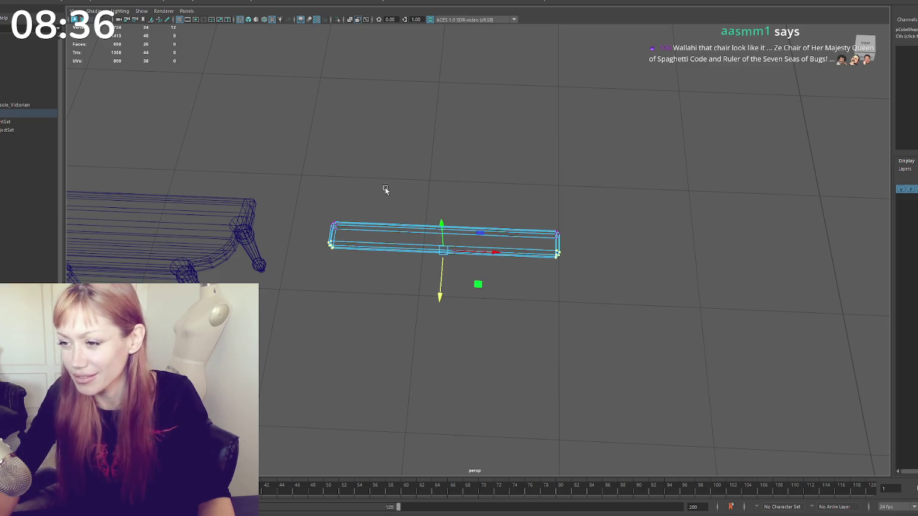
pyautogui.moveTo(443, 273); pyautogui.dragTo(445, 273)
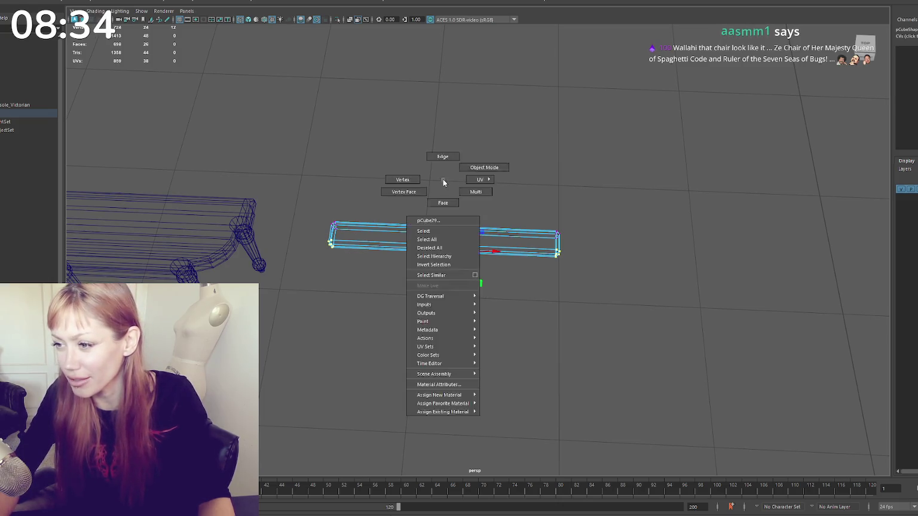
pyautogui.press('F8')
# - Duplicate the bar twice, placing the copies side by side, with solid shading
pyautogui.hotkey('ctrl', 'd')
pyautogui.moveTo(436, 265); pyautogui.dragTo(435, 284)
pyautogui.moveTo(366, 275)
pyautogui.keyDown('alt'); pyautogui.mouseDown()
pyautogui.moveTo(379, 260)
pyautogui.moveTo(353, 257)
pyautogui.moveTo(380, 221)
pyautogui.moveTo(441, 281)
pyautogui.moveTo(443, 307)
pyautogui.moveTo(430, 176)
pyautogui.moveTo(486, 234)
pyautogui.mouseUp(); pyautogui.keyUp('alt')
pyautogui.hotkey('ctrl', 'd')
pyautogui.press('5')
pyautogui.click(473, 307)
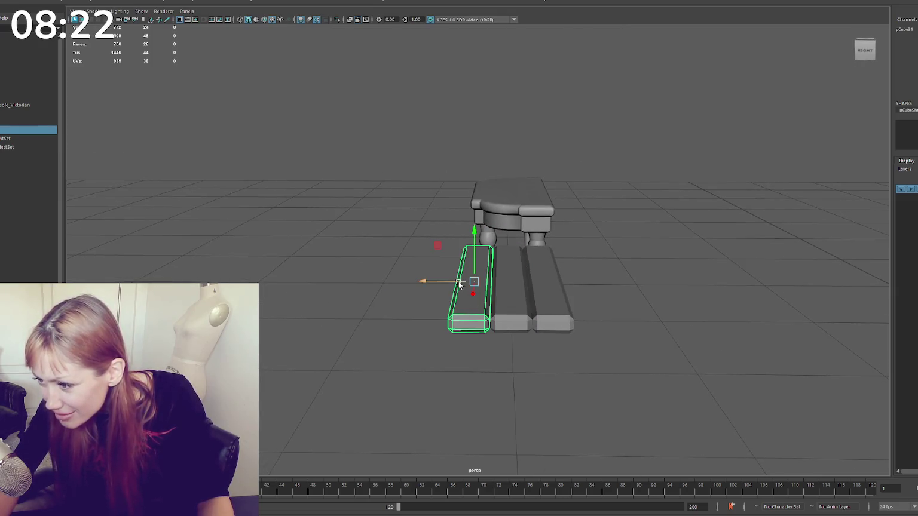
# - Select all three bars and apply Soften Edge to them
pyautogui.keyDown('shift'); pyautogui.click(504, 295); pyautogui.keyUp('shift')
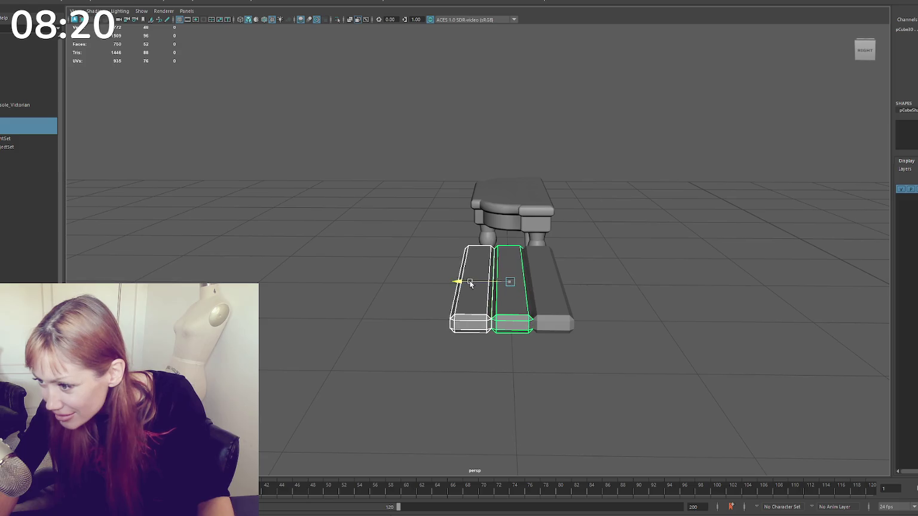
pyautogui.click(546, 290)
pyautogui.press('f')
pyautogui.keyDown('alt'); pyautogui.moveTo(546, 290); pyautogui.dragTo(645, 313); pyautogui.keyUp('alt')
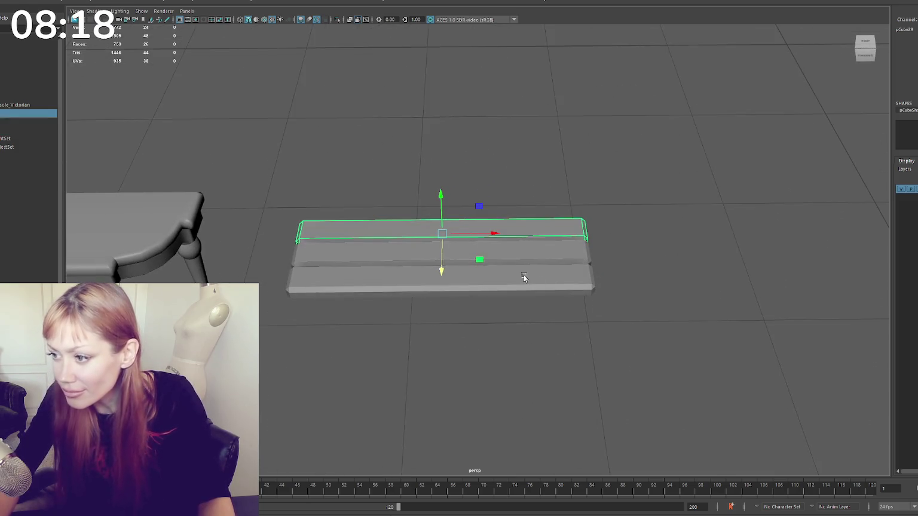
pyautogui.keyDown('alt'); pyautogui.moveTo(524, 281); pyautogui.dragTo(534, 195); pyautogui.keyUp('alt')
pyautogui.moveTo(533, 194); pyautogui.dragTo(502, 326)
pyautogui.keyDown('shift'); pyautogui.rightClick(532, 171); pyautogui.keyUp('shift')
pyautogui.click(629, 174)
pyautogui.click(630, 175)
# - Shift the left and middle boards along X to close the gaps between the bars
pyautogui.moveTo(629, 175)
pyautogui.keyDown('alt'); pyautogui.mouseDown()
pyautogui.moveTo(539, 168)
pyautogui.moveTo(551, 189)
pyautogui.moveTo(581, 177)
pyautogui.mouseUp(); pyautogui.keyUp('alt')
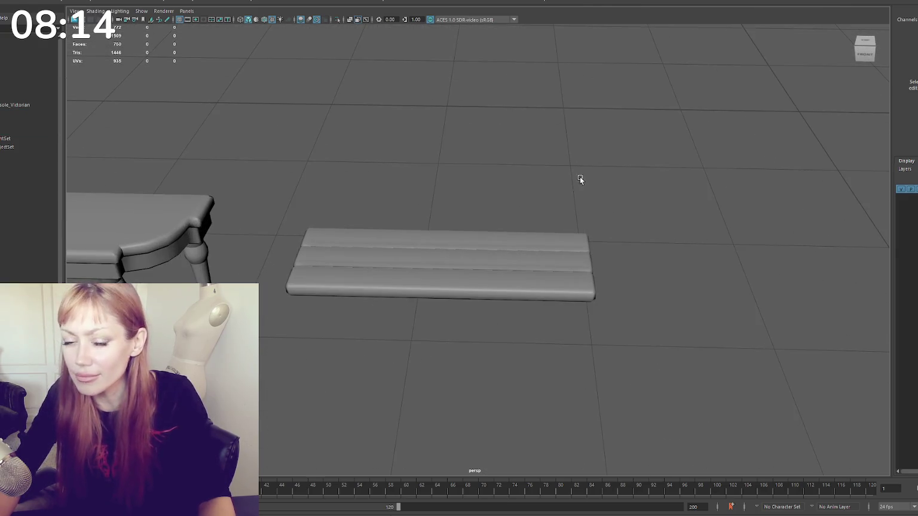
pyautogui.moveTo(456, 259)
pyautogui.keyDown('alt'); pyautogui.mouseDown()
pyautogui.moveTo(497, 228)
pyautogui.moveTo(484, 207)
pyautogui.moveTo(502, 201)
pyautogui.moveTo(478, 254)
pyautogui.mouseUp(); pyautogui.keyUp('alt')
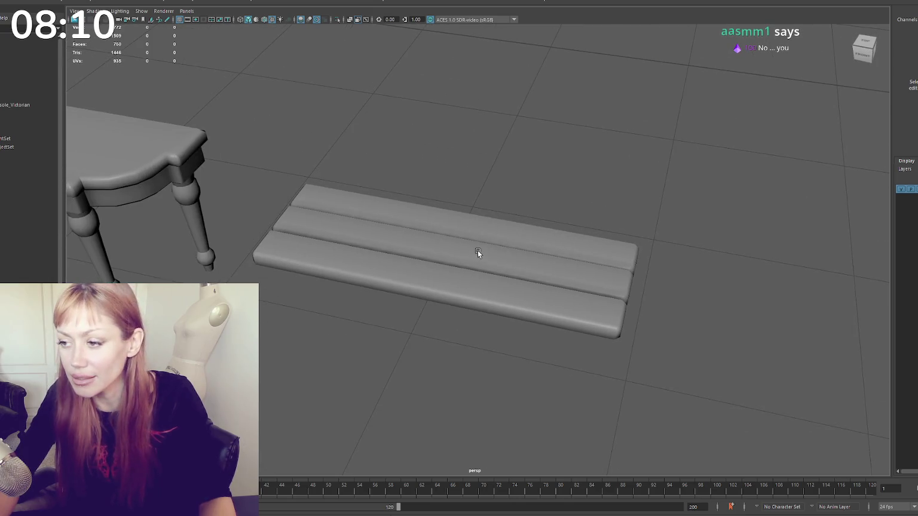
pyautogui.click(510, 225)
pyautogui.keyDown('shift'); pyautogui.click(572, 273); pyautogui.keyUp('shift')
pyautogui.moveTo(571, 273)
pyautogui.keyDown('alt'); pyautogui.mouseDown()
pyautogui.moveTo(505, 230)
pyautogui.moveTo(574, 227)
pyautogui.moveTo(505, 309)
pyautogui.mouseUp(); pyautogui.keyUp('alt')
pyautogui.click(574, 228)
pyautogui.click(515, 302)
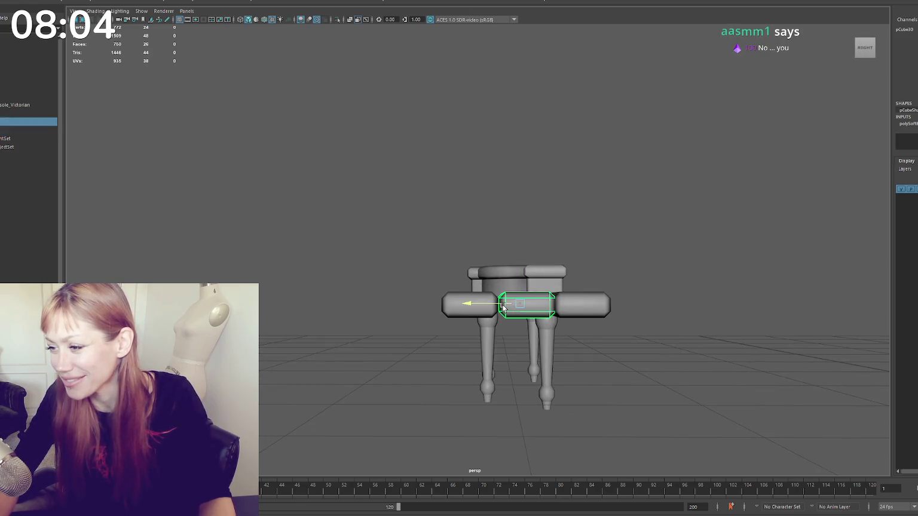
pyautogui.click(454, 313)
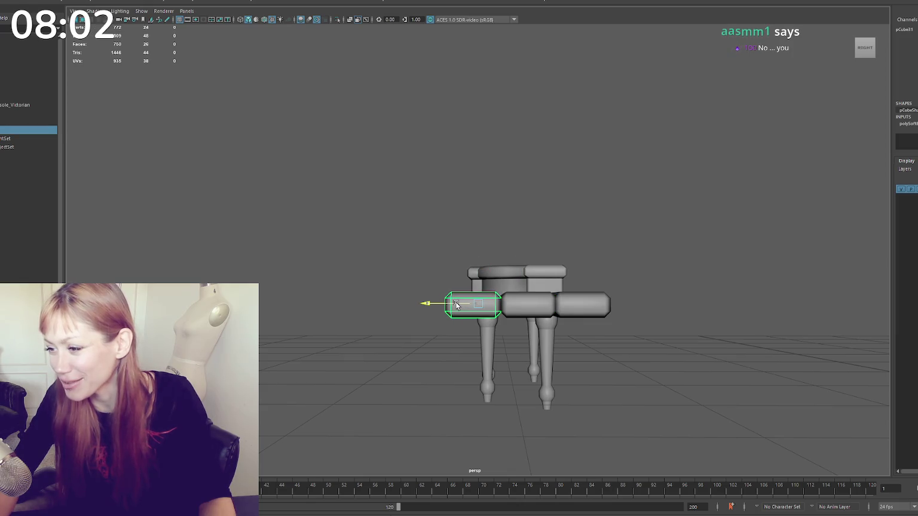
pyautogui.click(544, 307)
pyautogui.moveTo(493, 307)
pyautogui.keyDown('alt'); pyautogui.mouseDown()
pyautogui.moveTo(609, 283)
pyautogui.moveTo(742, 339)
pyautogui.moveTo(609, 285)
pyautogui.moveTo(656, 240)
pyautogui.moveTo(587, 269)
pyautogui.mouseUp(); pyautogui.keyUp('alt')
pyautogui.click(457, 260)
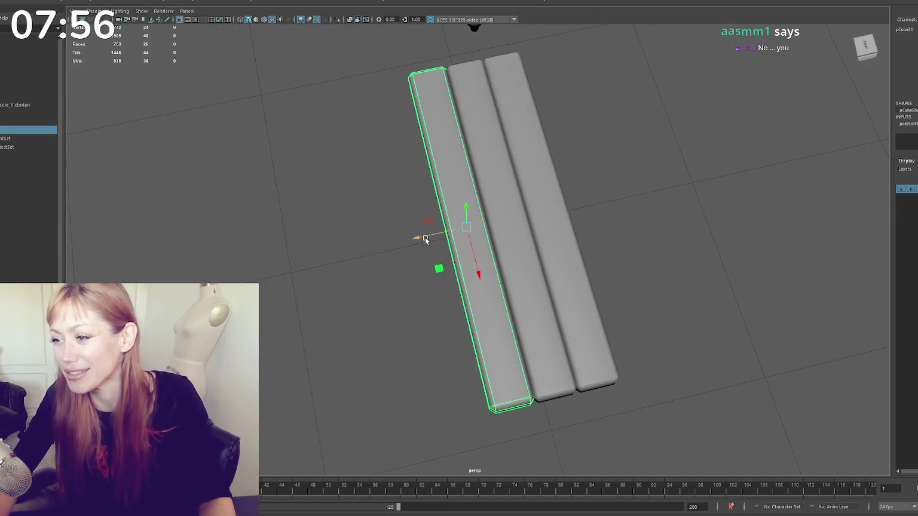
pyautogui.moveTo(426, 239); pyautogui.dragTo(410, 240)
pyautogui.click(496, 239)
pyautogui.moveTo(463, 228)
pyautogui.mouseDown()
pyautogui.moveTo(453, 229)
pyautogui.moveTo(542, 241)
pyautogui.moveTo(589, 197)
pyautogui.moveTo(438, 236)
pyautogui.moveTo(551, 197)
pyautogui.moveTo(556, 203)
pyautogui.moveTo(466, 230)
pyautogui.moveTo(451, 211)
pyautogui.mouseUp()
# - Delete the left and middle boards, keeping one board
pyautogui.click(451, 211)
pyautogui.keyDown('shift'); pyautogui.click(528, 211); pyautogui.keyUp('shift')
pyautogui.press('Delete')
pyautogui.moveTo(529, 211)
pyautogui.keyDown('alt'); pyautogui.mouseDown()
pyautogui.moveTo(483, 205)
pyautogui.moveTo(538, 211)
pyautogui.moveTo(482, 153)
pyautogui.mouseUp(); pyautogui.keyUp('alt')
# - Lengthen the remaining board by pulling its right-end vertices outward
pyautogui.click(525, 224)
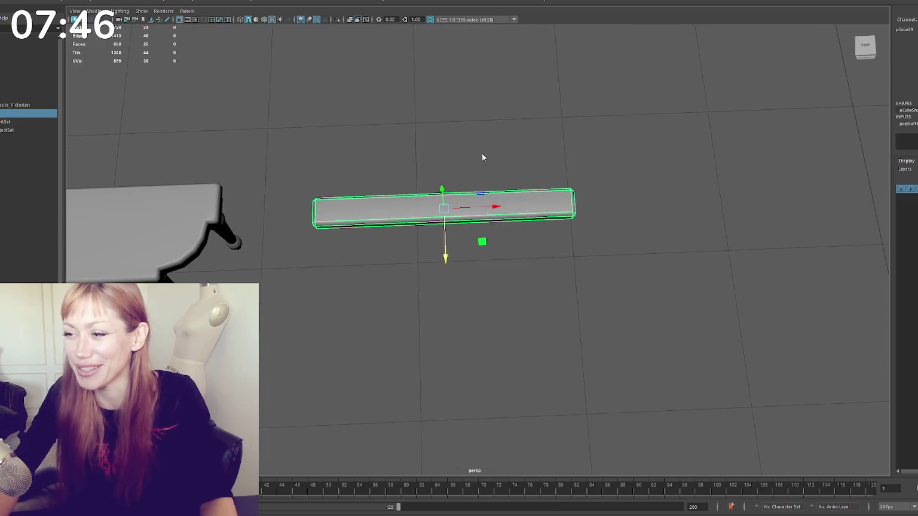
pyautogui.press('F9')
pyautogui.keyDown('shift'); pyautogui.moveTo(564, 225); pyautogui.dragTo(583, 206); pyautogui.keyUp('shift')
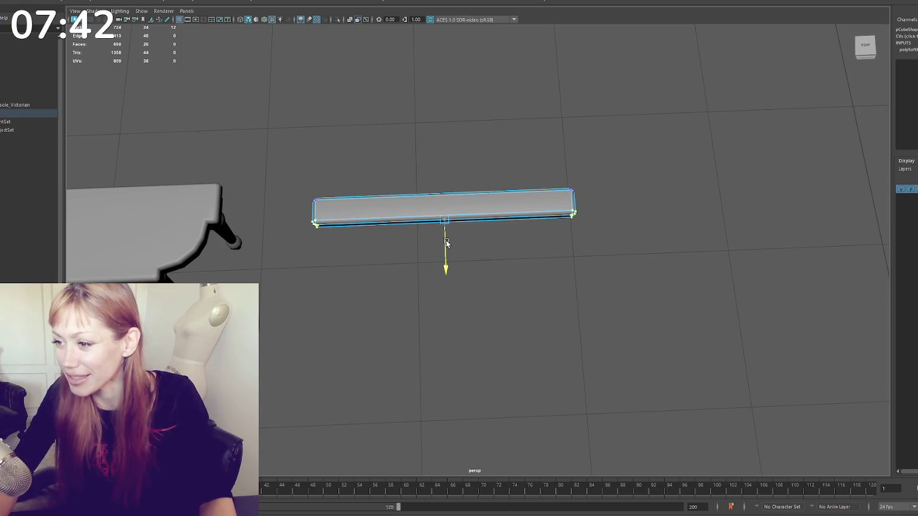
pyautogui.moveTo(589, 179); pyautogui.dragTo(551, 221)
pyautogui.moveTo(598, 189); pyautogui.dragTo(562, 221)
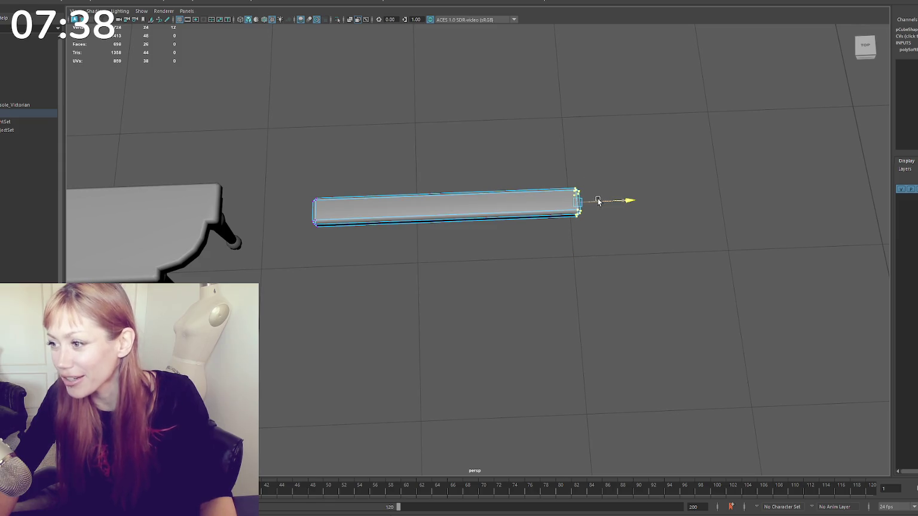
pyautogui.press('F8')
# - Duplicate the lengthened board twice along Z into three seat slats
pyautogui.keyDown('alt'); pyautogui.moveTo(555, 127); pyautogui.dragTo(482, 224); pyautogui.keyUp('alt')
pyautogui.click(482, 223)
pyautogui.click(400, 190)
pyautogui.click(427, 218)
pyautogui.hotkey('ctrl', 'd')
pyautogui.moveTo(447, 245); pyautogui.dragTo(448, 296)
pyautogui.hotkey('ctrl', 'd')
# - Duplicate the three slats, combine them, and rotate them upright behind the seat as a backrest
pyautogui.click(548, 177)
pyautogui.moveTo(547, 176)
pyautogui.keyDown('alt'); pyautogui.mouseDown()
pyautogui.moveTo(480, 157)
pyautogui.moveTo(537, 215)
pyautogui.mouseUp(); pyautogui.keyUp('alt')
pyautogui.moveTo(537, 215); pyautogui.dragTo(492, 334)
pyautogui.hotkey('ctrl', 'd')
pyautogui.moveTo(504, 213); pyautogui.dragTo(538, 156)
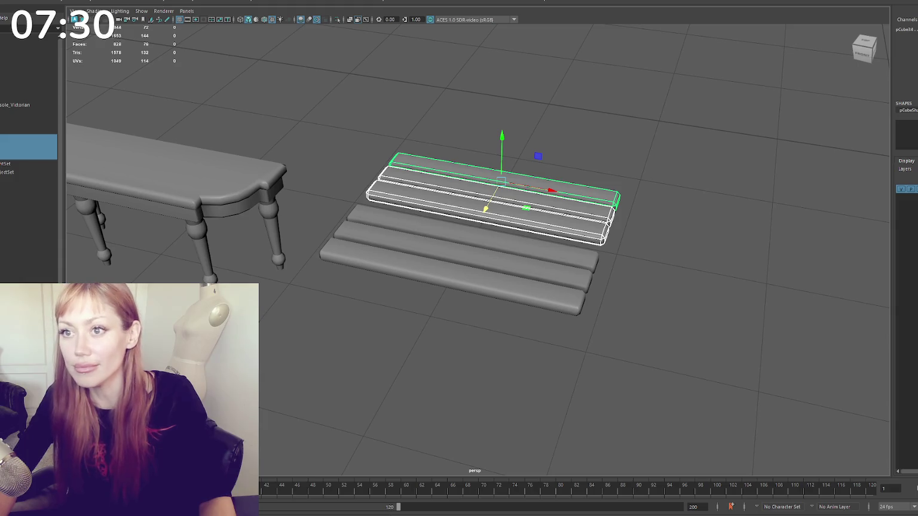
pyautogui.click(108, 21)
pyautogui.press('e')
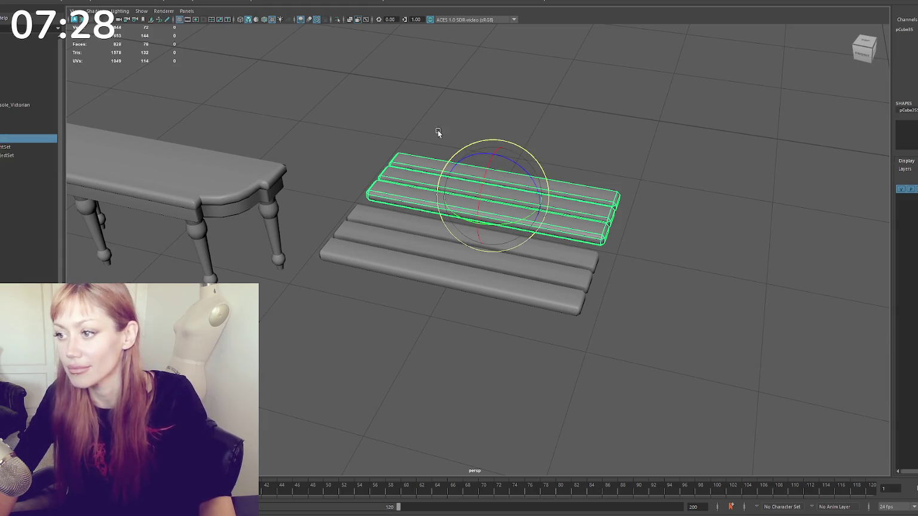
pyautogui.moveTo(489, 161)
pyautogui.mouseDown()
pyautogui.moveTo(472, 232)
pyautogui.moveTo(469, 206)
pyautogui.moveTo(458, 229)
pyautogui.moveTo(472, 169)
pyautogui.moveTo(539, 212)
pyautogui.moveTo(572, 205)
pyautogui.moveTo(553, 233)
pyautogui.mouseUp()
pyautogui.press('w')
pyautogui.click(622, 174)
pyautogui.moveTo(623, 174)
pyautogui.mouseDown()
pyautogui.moveTo(615, 185)
pyautogui.moveTo(736, 181)
pyautogui.moveTo(654, 191)
pyautogui.moveTo(703, 191)
pyautogui.moveTo(683, 168)
pyautogui.moveTo(615, 183)
pyautogui.moveTo(718, 207)
pyautogui.moveTo(716, 178)
pyautogui.moveTo(684, 168)
pyautogui.mouseUp()
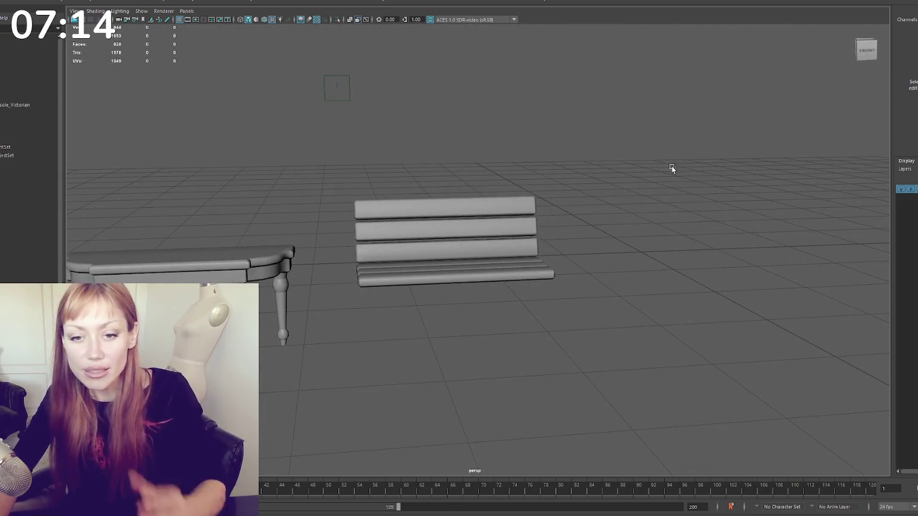
# - Orbit to a higher angle on the bench and select a seat slat
pyautogui.click(486, 207)
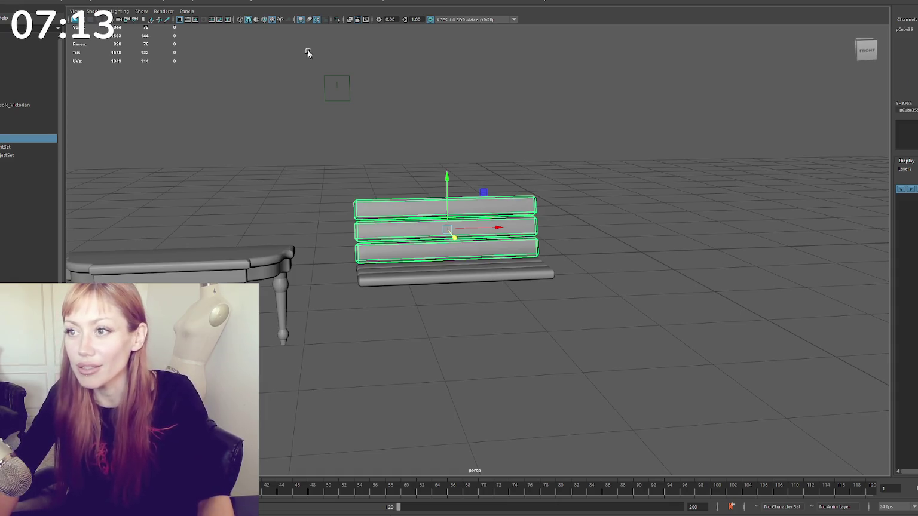
pyautogui.click(410, 269)
pyautogui.moveTo(410, 268); pyautogui.dragTo(421, 243)
pyautogui.click(421, 243)
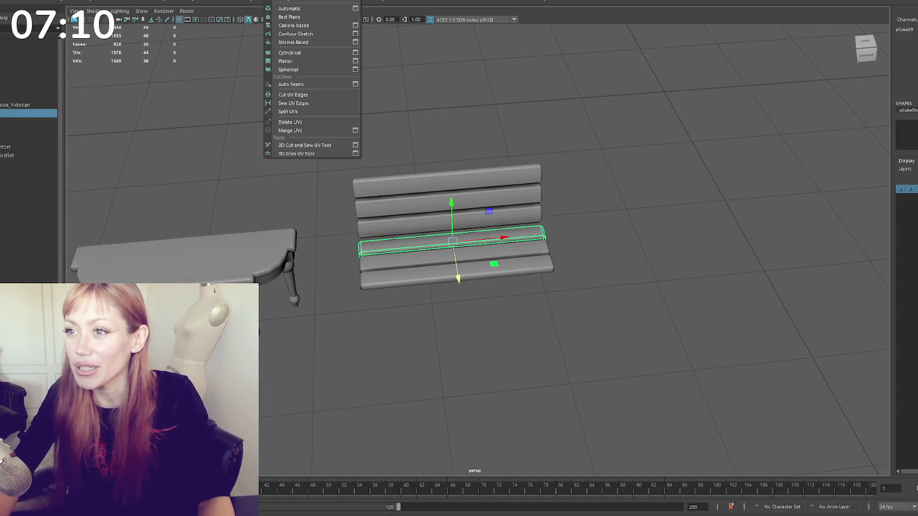
pyautogui.keyDown('ctrl'); pyautogui.click(421, 243); pyautogui.keyUp('ctrl')
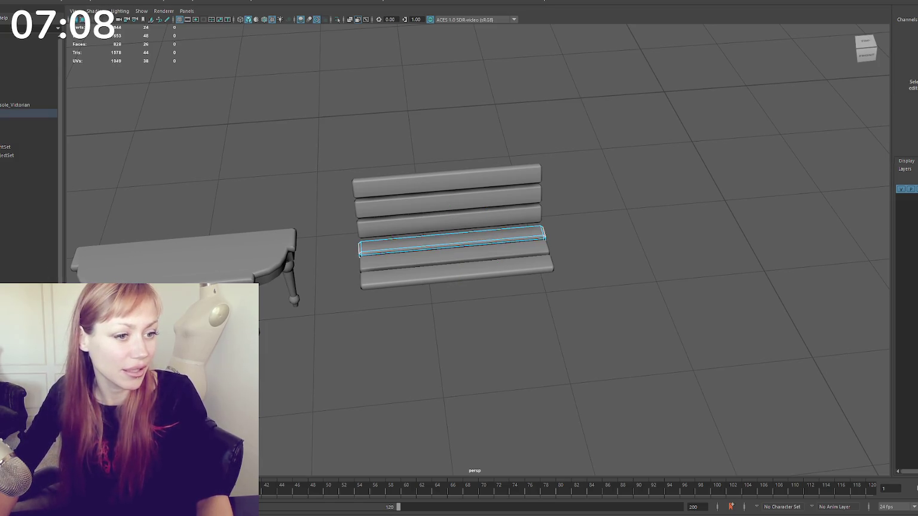
pyautogui.click(421, 243)
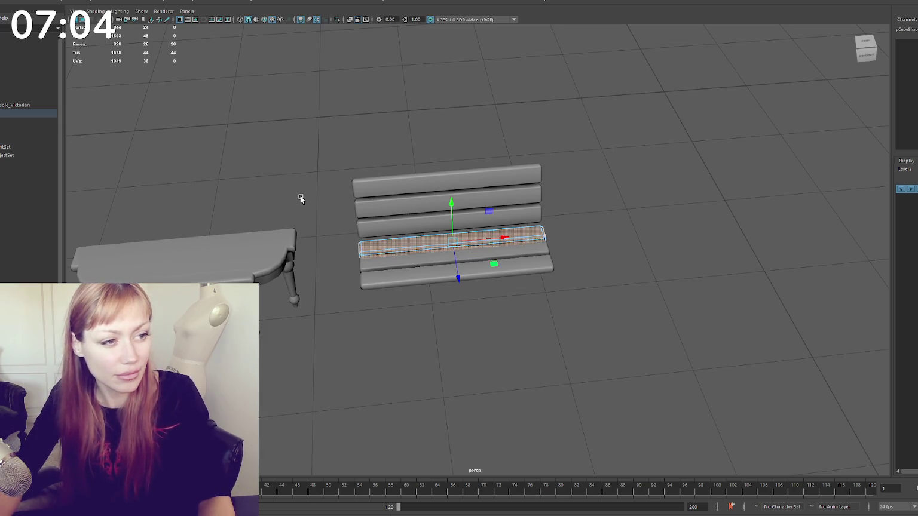
pyautogui.keyDown('ctrl'); pyautogui.click(421, 243); pyautogui.keyUp('ctrl')
# - Undo the stray selection changes, leave face mode, and delete the next slat down
pyautogui.hotkey('ctrl', 'z')
pyautogui.hotkey('shift', 'z')
pyautogui.hotkey('ctrl', 'z')
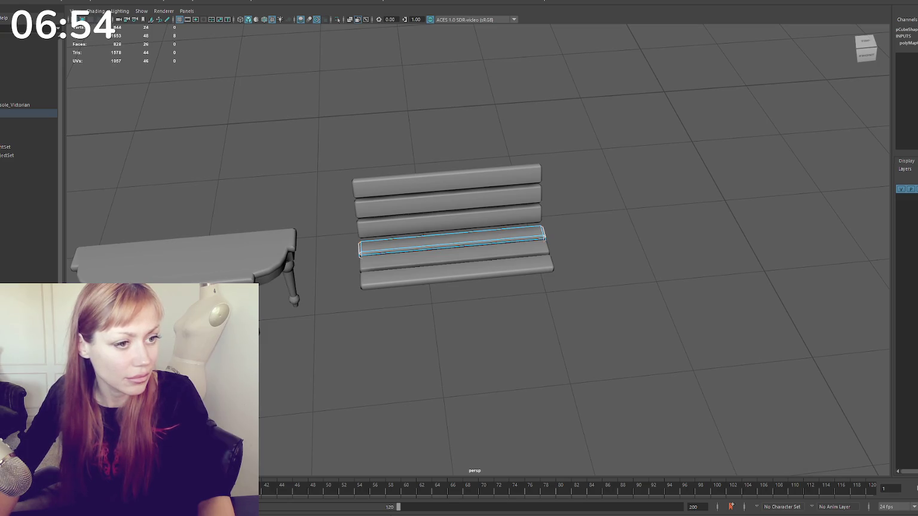
pyautogui.hotkey('ctrl', 'z')
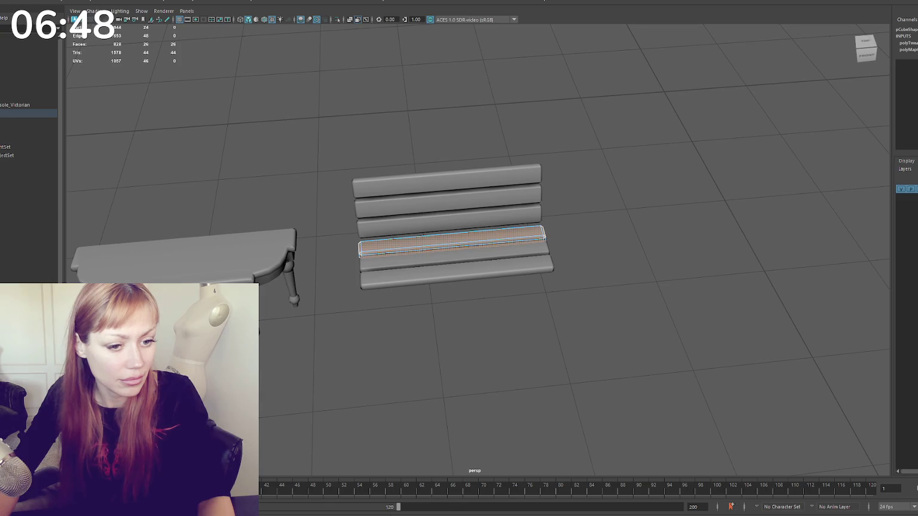
pyautogui.press('F8')
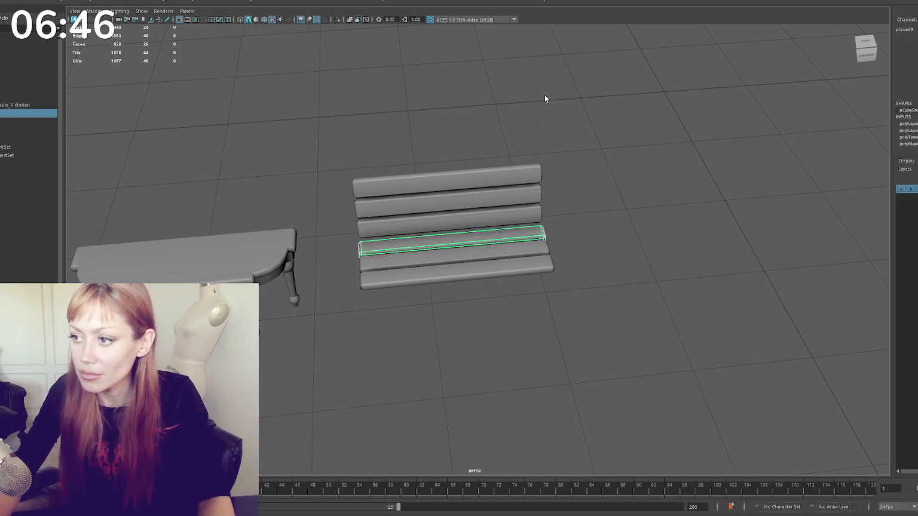
pyautogui.click(494, 249)
pyautogui.press('Delete')
# - Duplicate the bottom slat, move the copy forward on the seat, and frame it
pyautogui.click(487, 252)
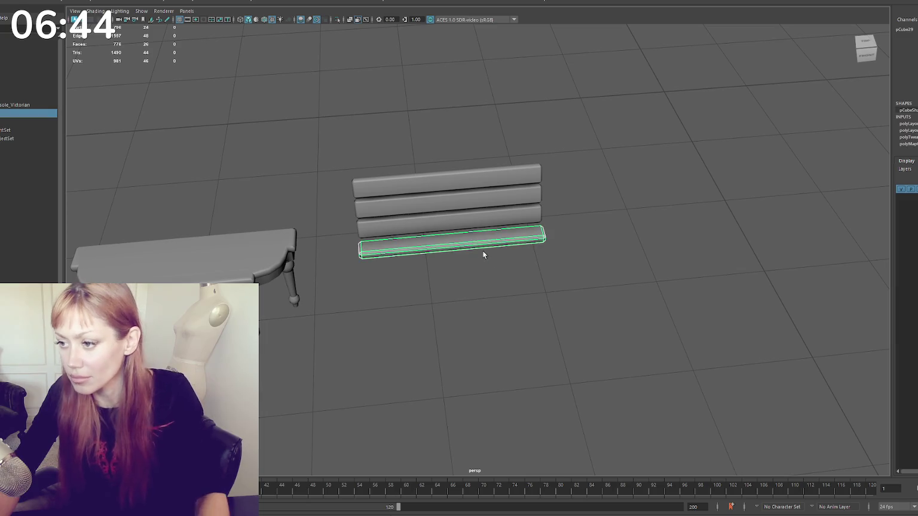
pyautogui.press('w')
pyautogui.hotkey('ctrl', 'd')
pyautogui.moveTo(455, 265); pyautogui.dragTo(459, 286)
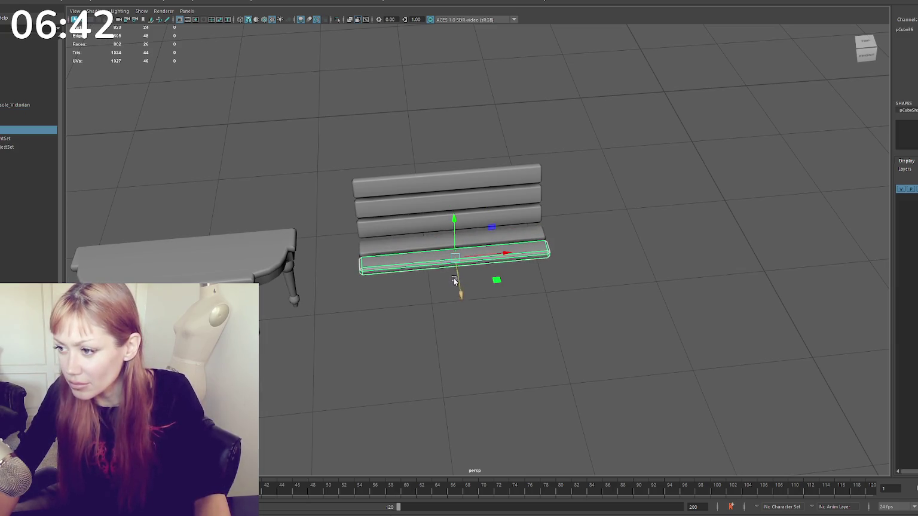
pyautogui.press('f')
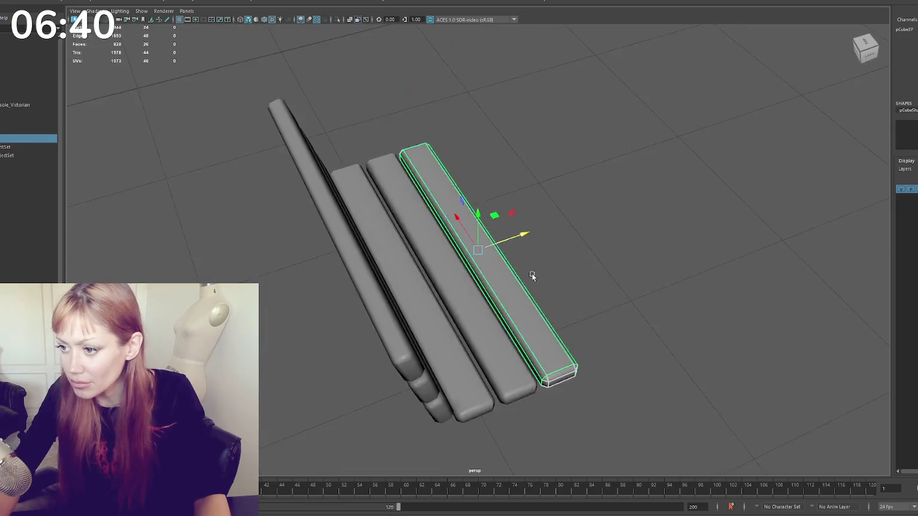